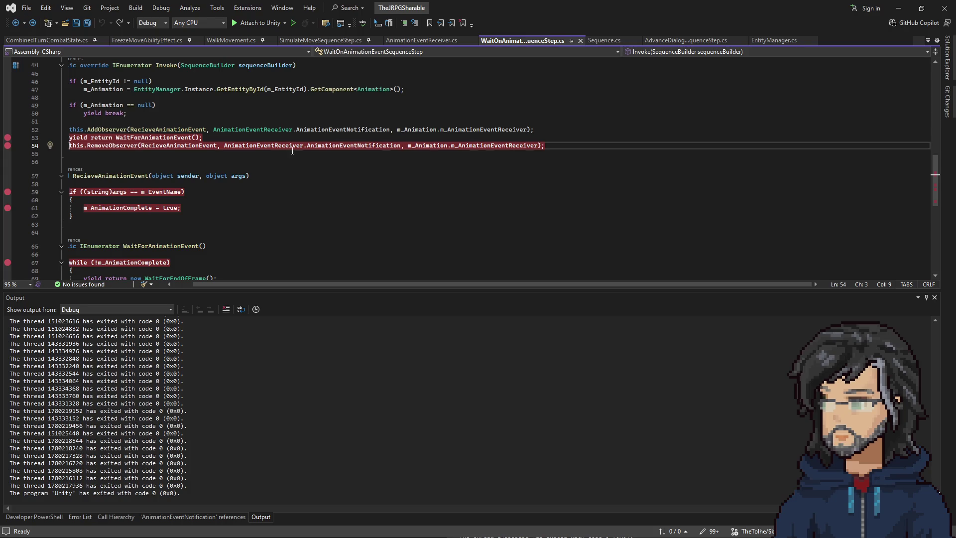
Step: Attach the Visual Studio debugger to the running Unity editor
left_click(899, 8)
left_click(347, 225)
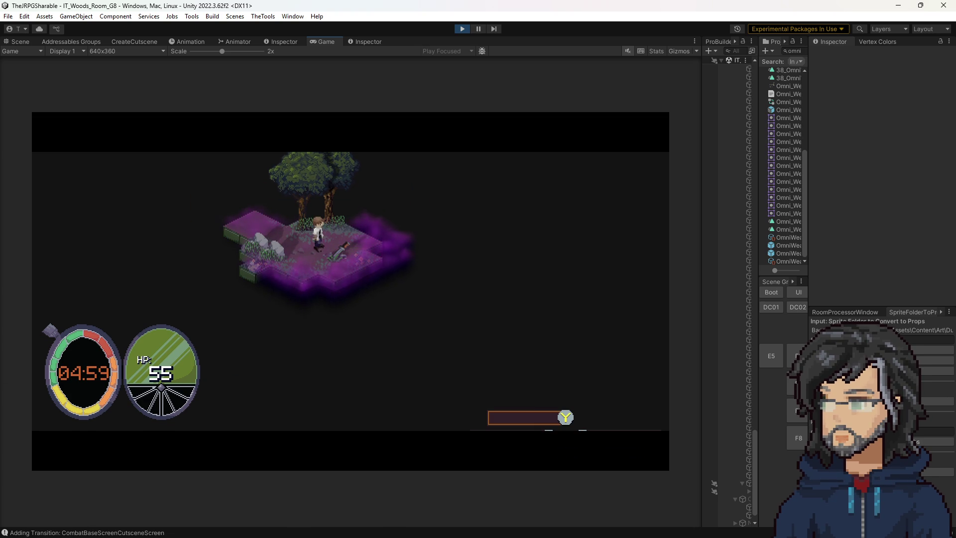
key("alt+Tab")
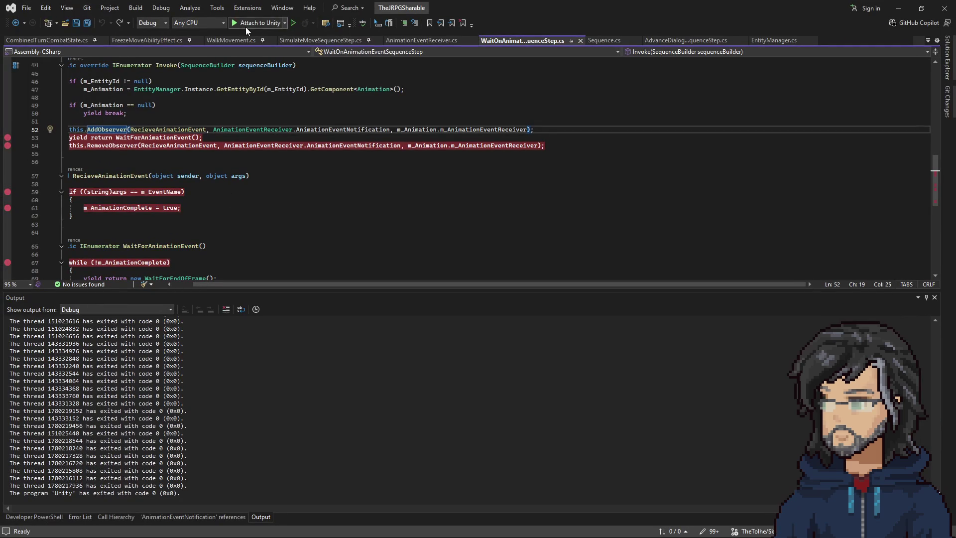
left_click(246, 27)
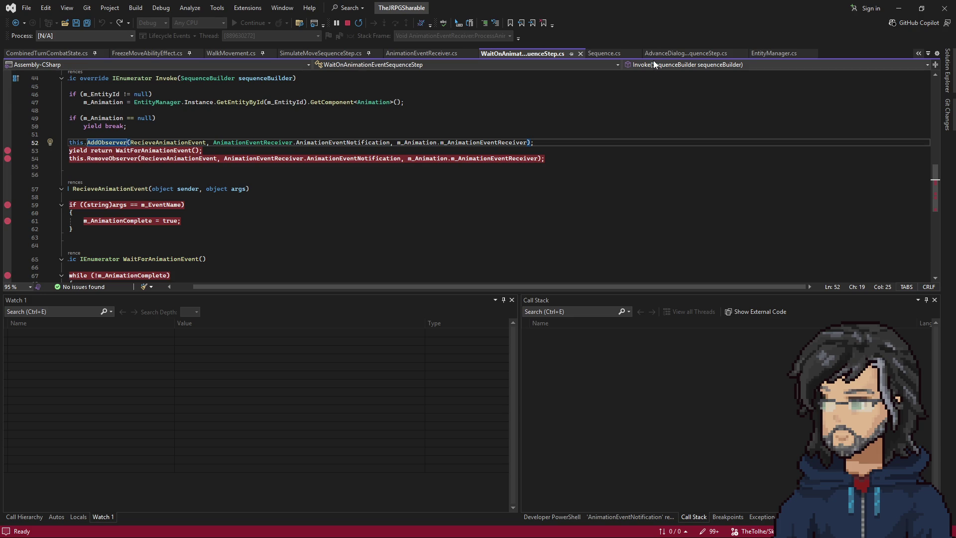
Step: Trigger the animation event in the game and step into PostNotification with s = AnimationComplete
left_click(898, 8)
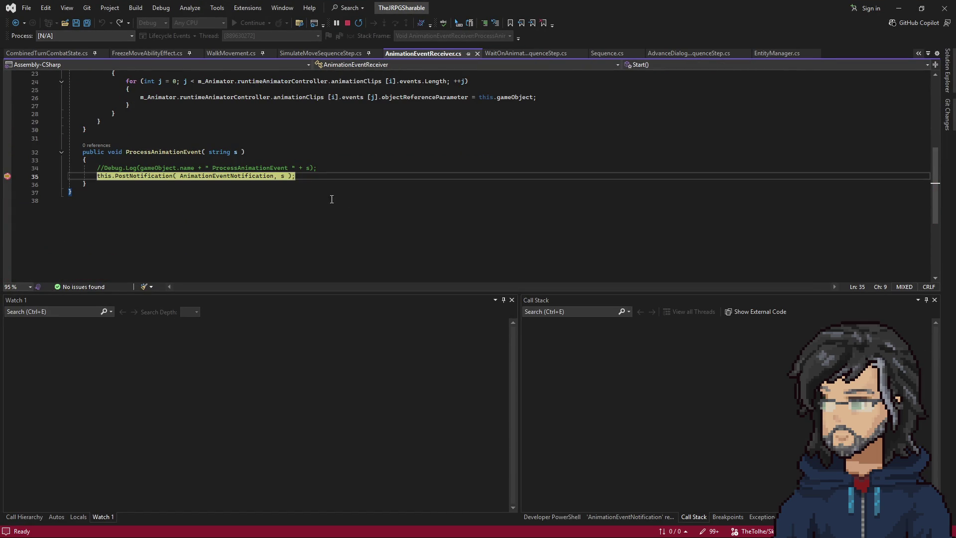
mouse_move(220, 175)
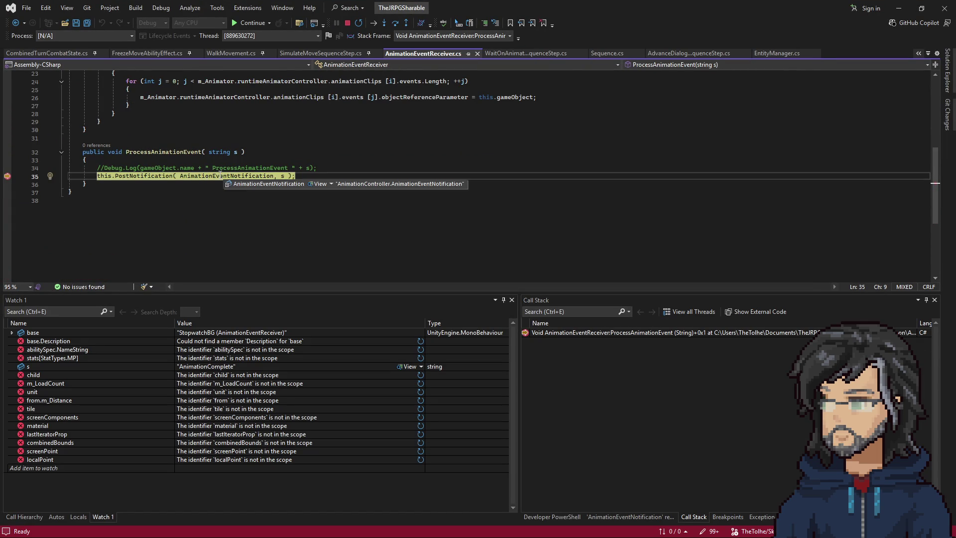
mouse_move(283, 174)
scroll(173, 179, "up", 5)
scroll(173, 179, "down", 5)
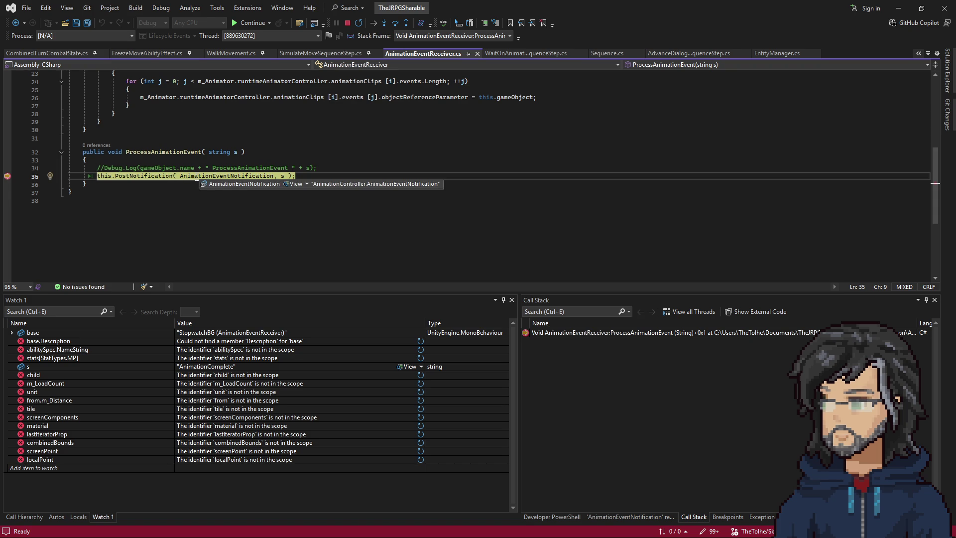
key("F11")
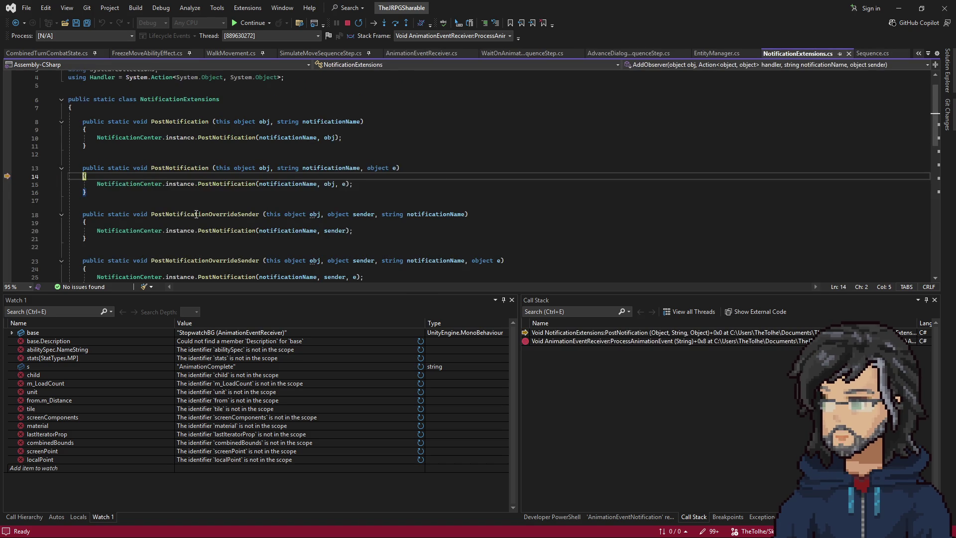
Step: Trace NotificationCenter.PostNotification to the subscriber lookup with sender StopwatchBG, step out, and resume
key("F11")
key("F10")
key("F10")
scroll(243, 221, "down", 3)
key("F10")
scroll(234, 220, "down", 1)
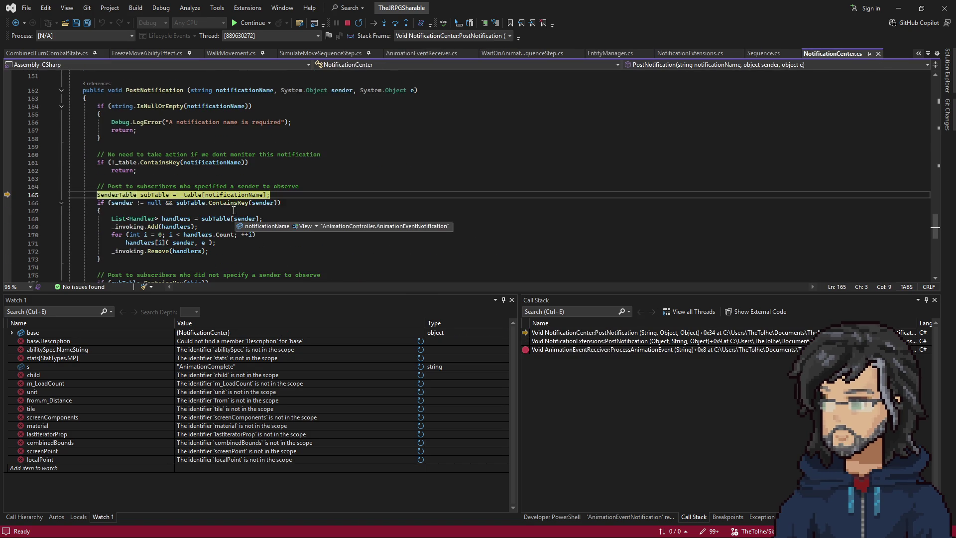
key("F10")
mouse_move(248, 223)
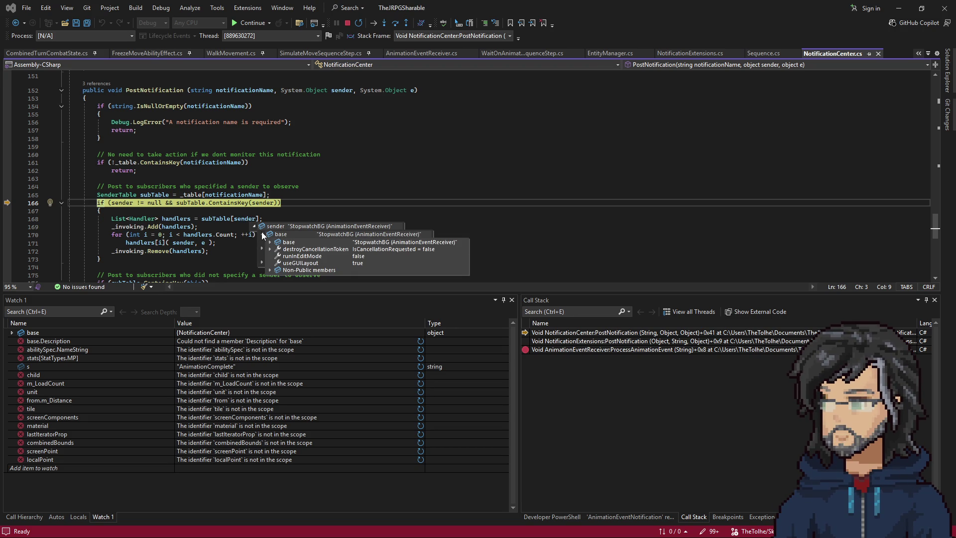
key("shift+F11")
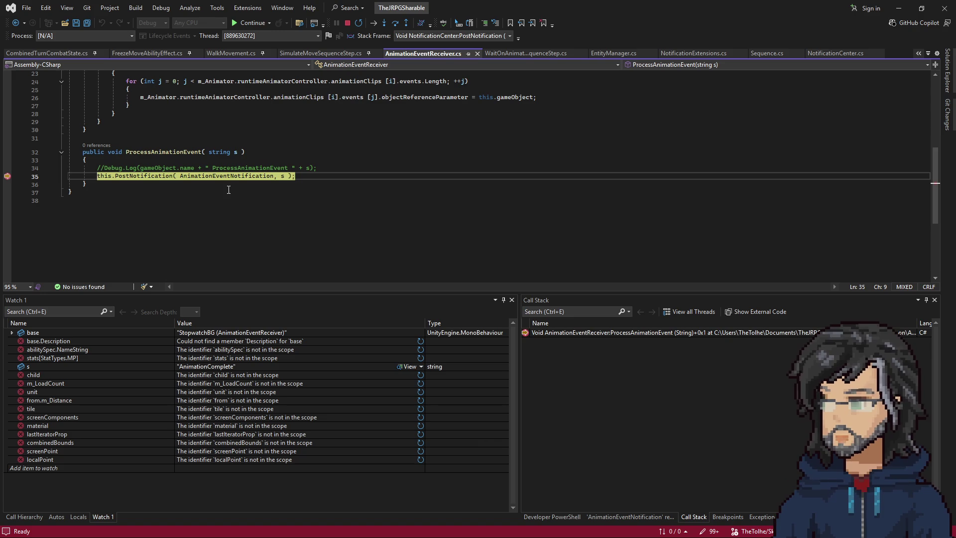
key("F5")
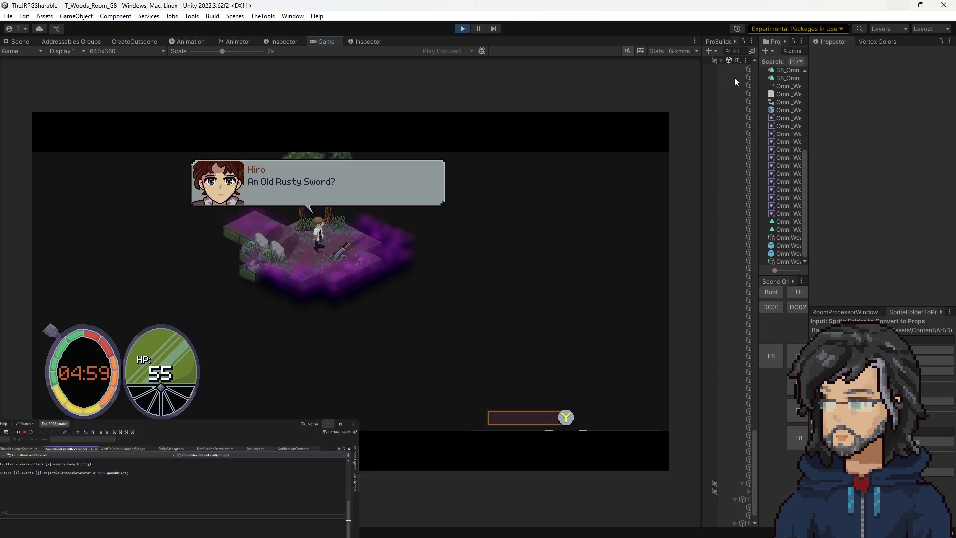
Step: Advance the Unity dialogue to hit the Sequence.cs line 28 breakpoint and inspect SequenceSteps
left_click(898, 8)
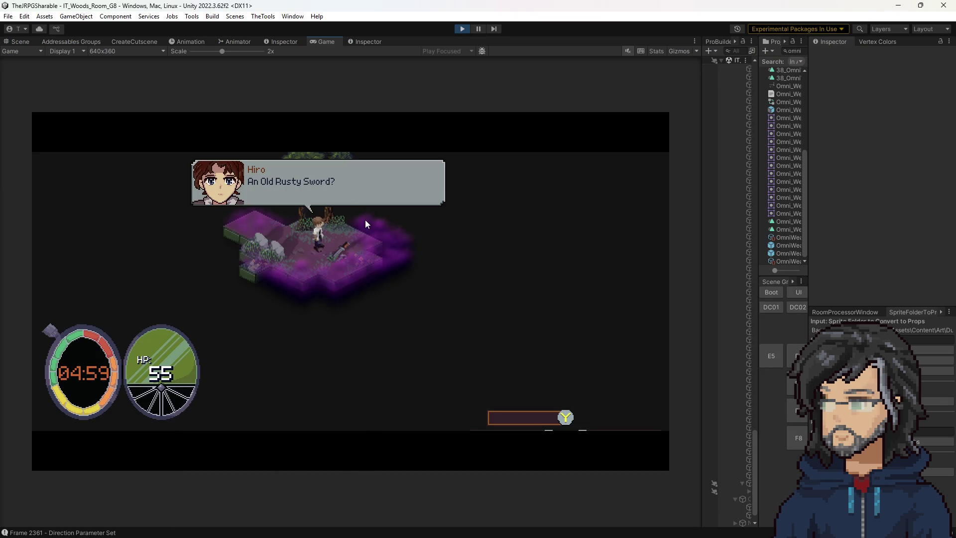
left_click(363, 221)
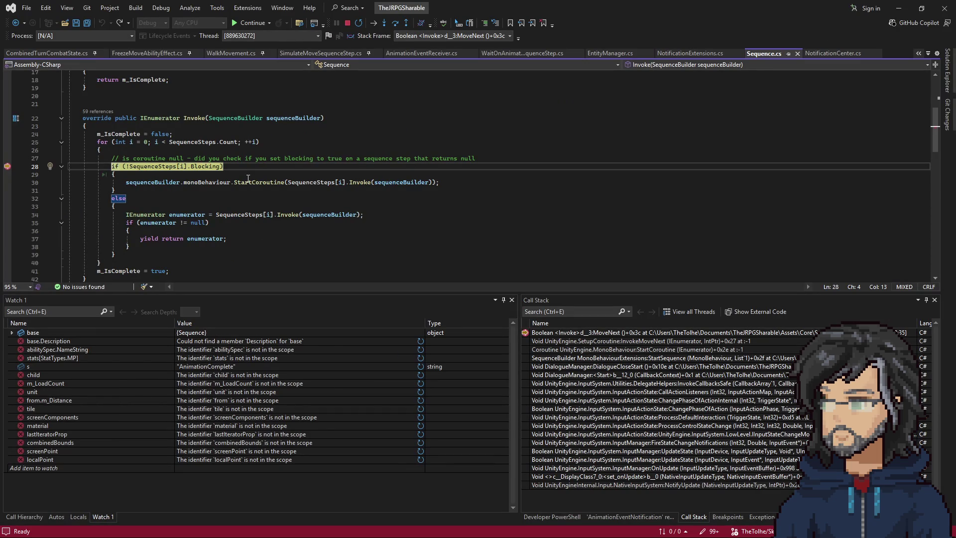
scroll(241, 199, "down", 2)
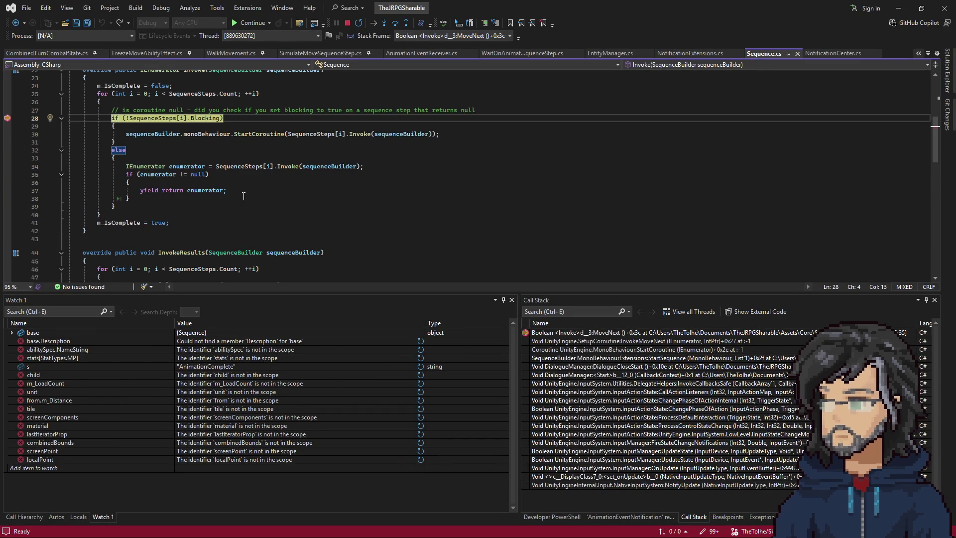
scroll(240, 180, "down", 3)
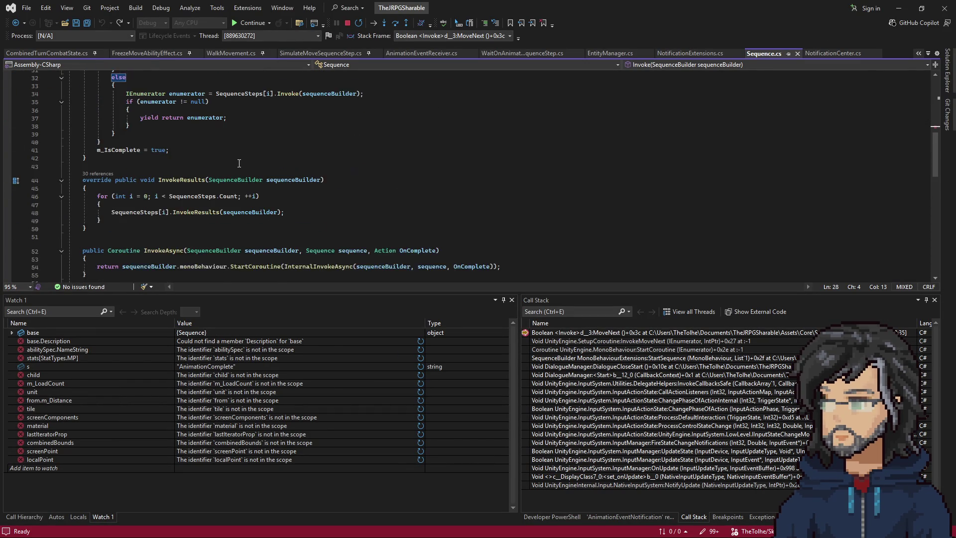
scroll(239, 163, "up", 5)
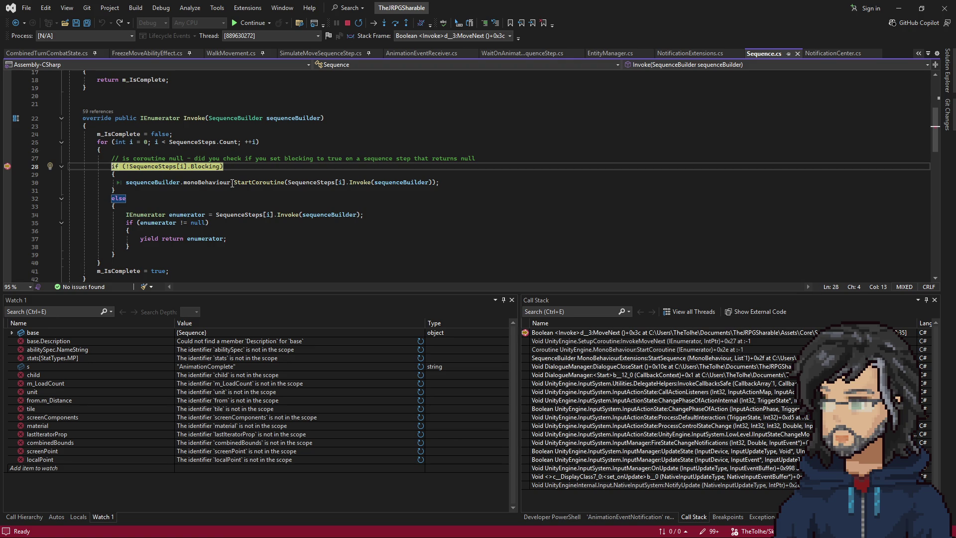
scroll(235, 185, "down", 3)
scroll(241, 195, "up", 3)
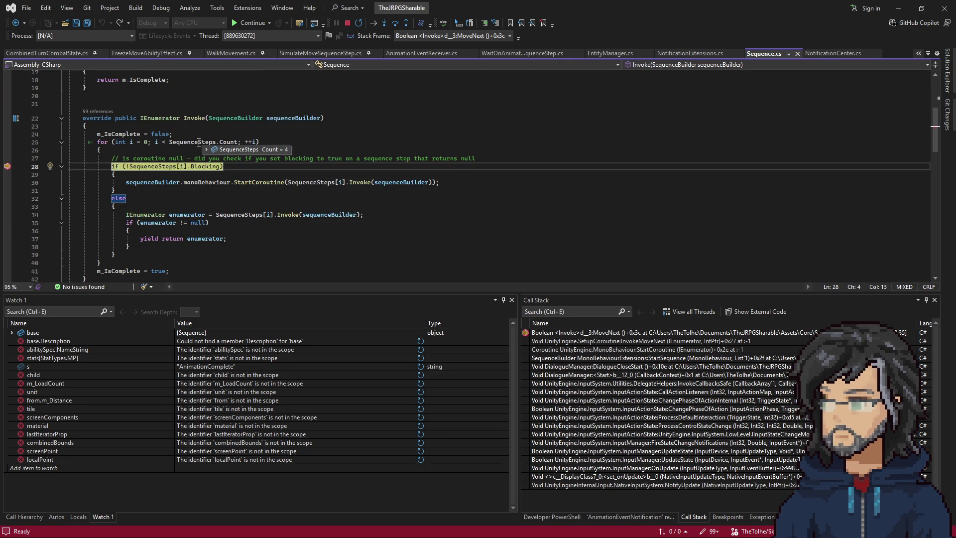
Step: Continue through the Sequence.Invoke loop until the WaitForAnimationEvent line 53 breakpoint hits
key("F5")
key("F5")
mouse_move(194, 143)
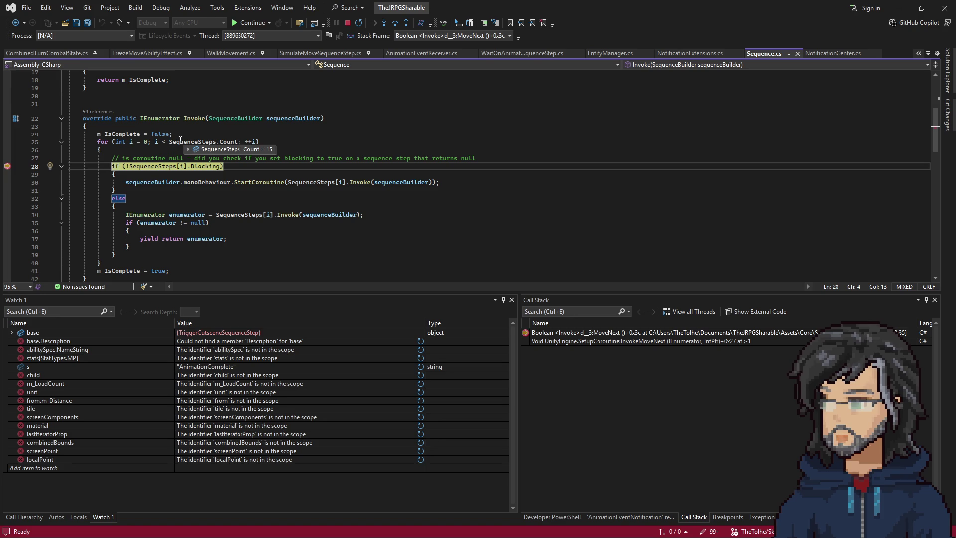
mouse_move(156, 143)
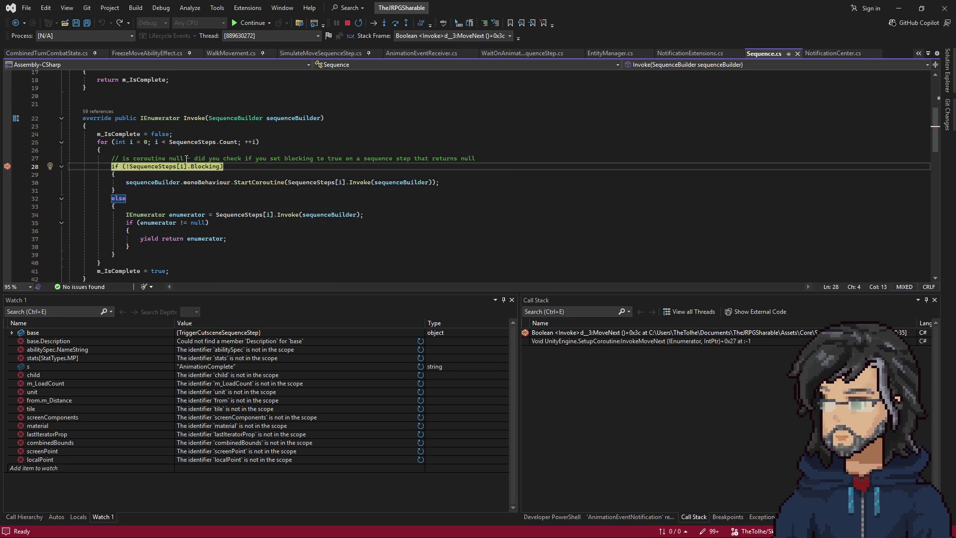
key("F5")
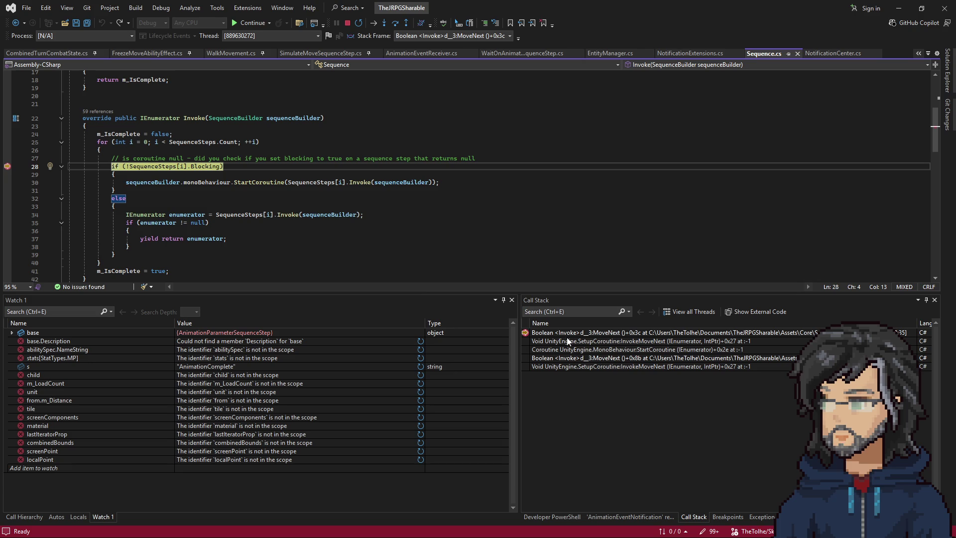
key("F5")
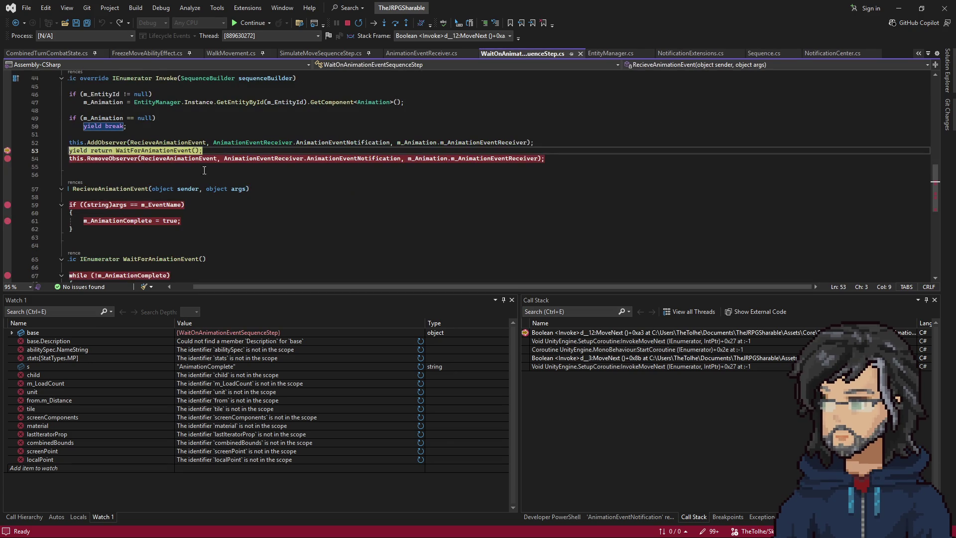
Step: Continue past the line 67 wait loop to the WaitForAnimationEvent break awaiting 'Pause'
key("F5")
key("F5")
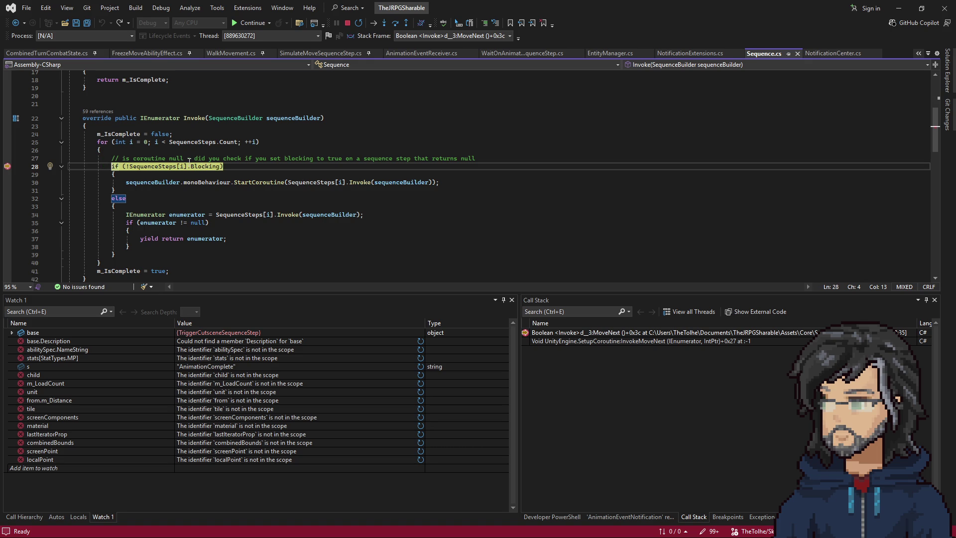
mouse_move(173, 175)
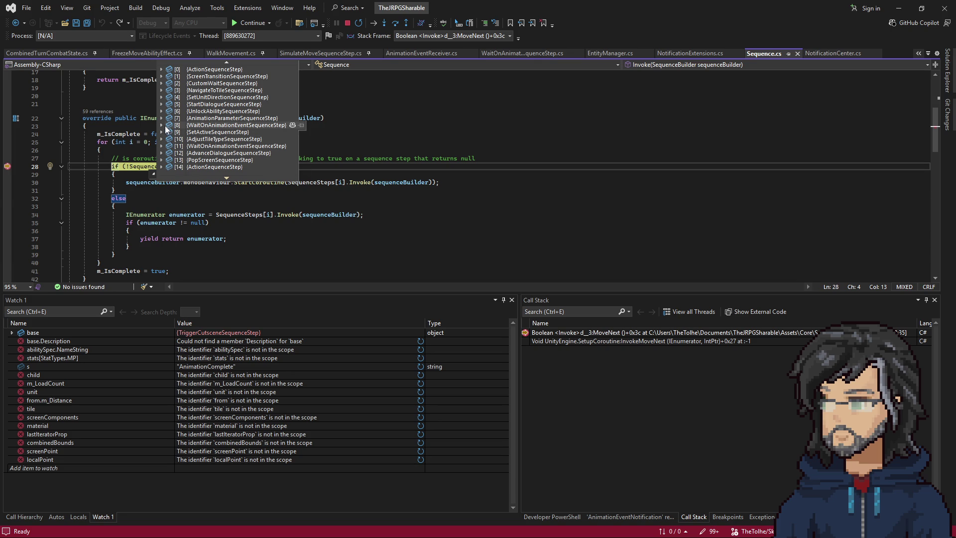
key("F5")
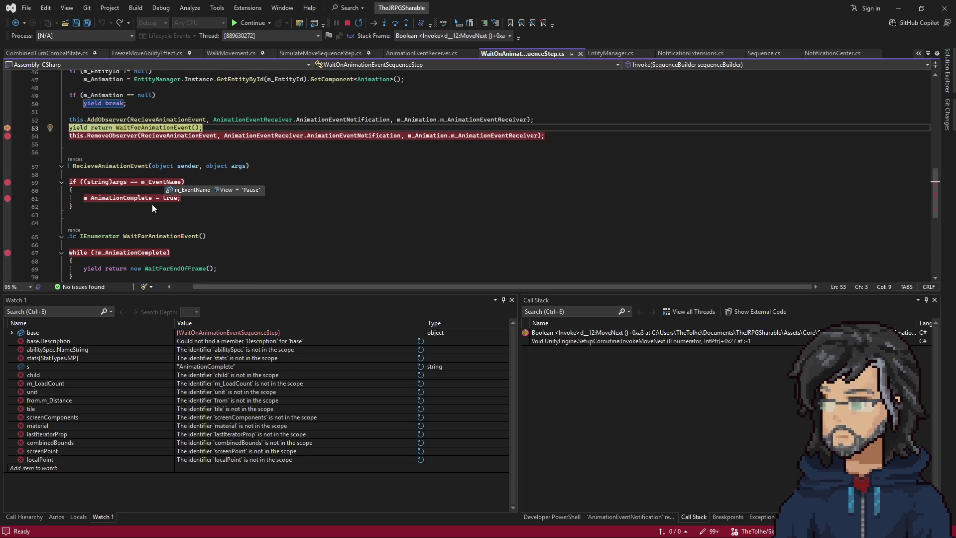
Step: Step into WaitForAnimationEvent from the WaitOnAnimationEvent sequence step
left_click(134, 236)
scroll(145, 150, "down", 2)
scroll(144, 143, "up", 3)
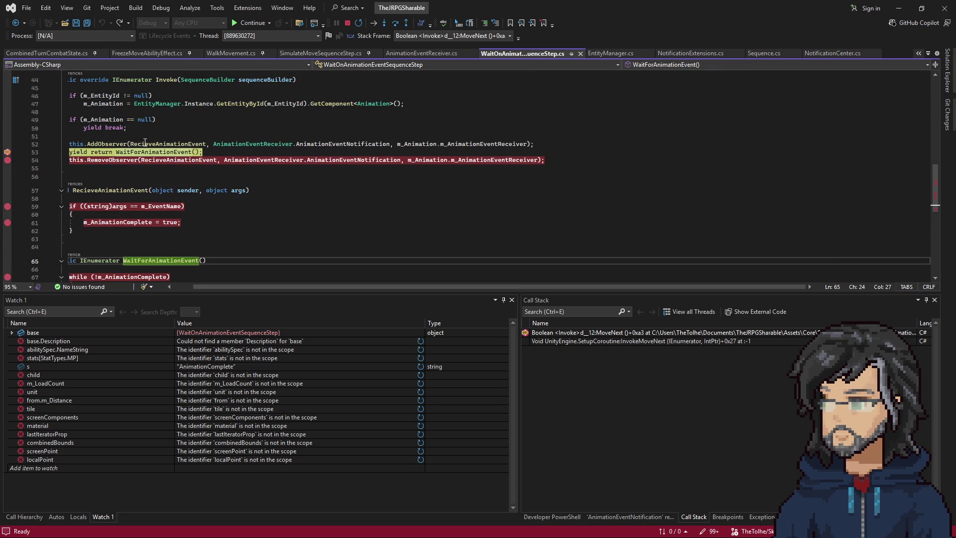
left_click(116, 160)
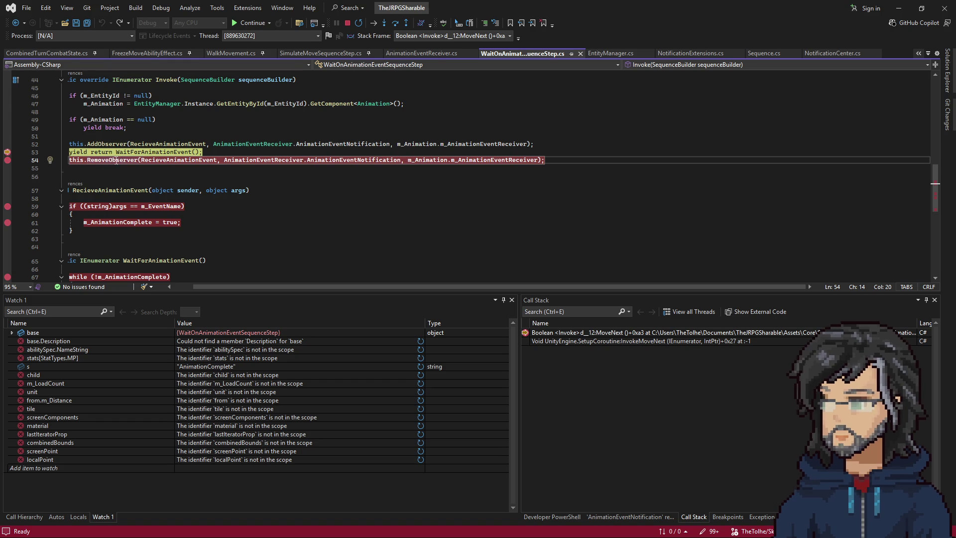
key("F11")
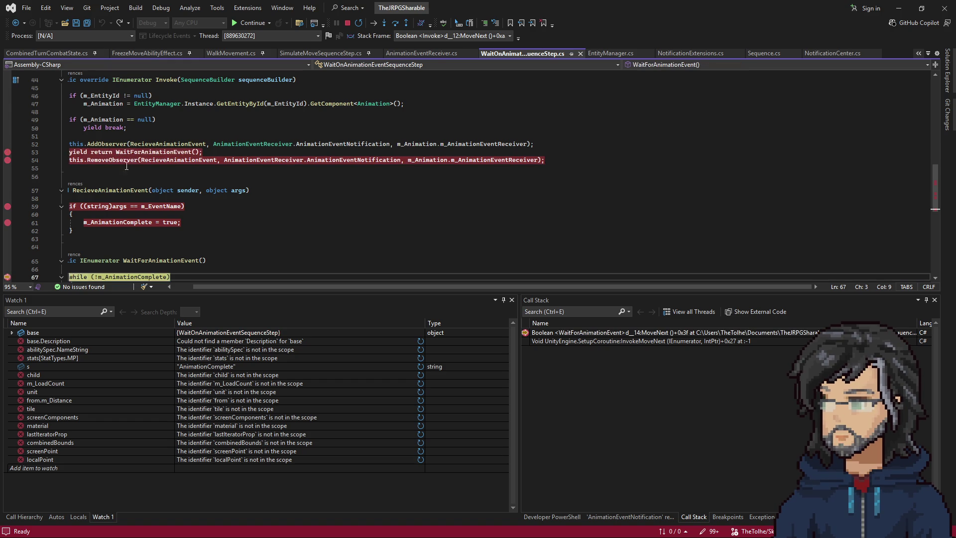
mouse_move(148, 177)
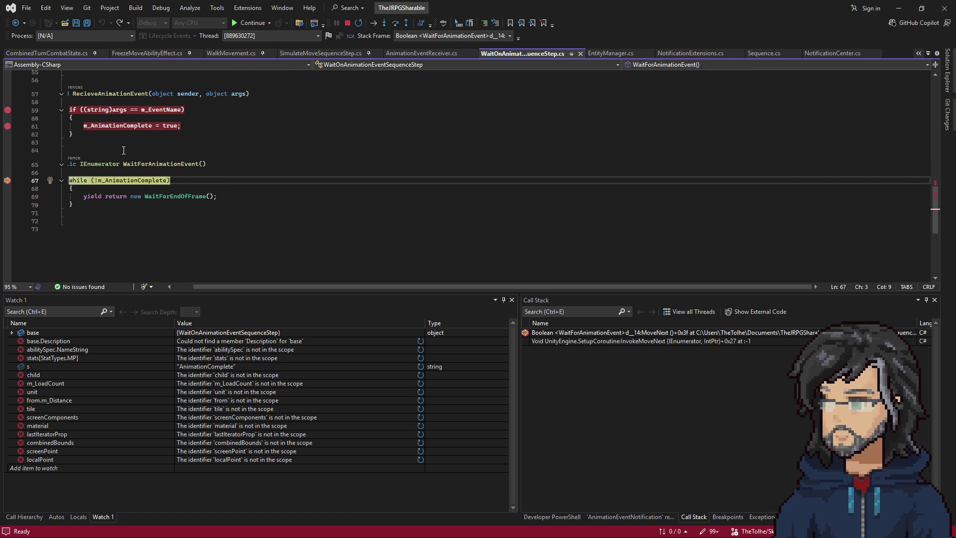
scroll(187, 180, "left", 2)
Step: Highlight every use of m_AnimationComplete, then continue to the RemoveObserver breakpoint on line 54
left_click(193, 180)
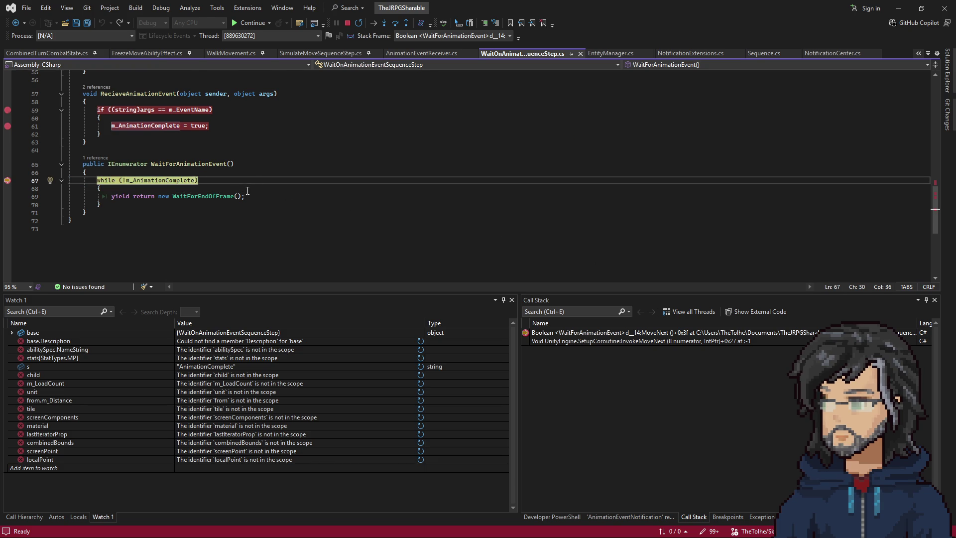
scroll(247, 193, "up", 4)
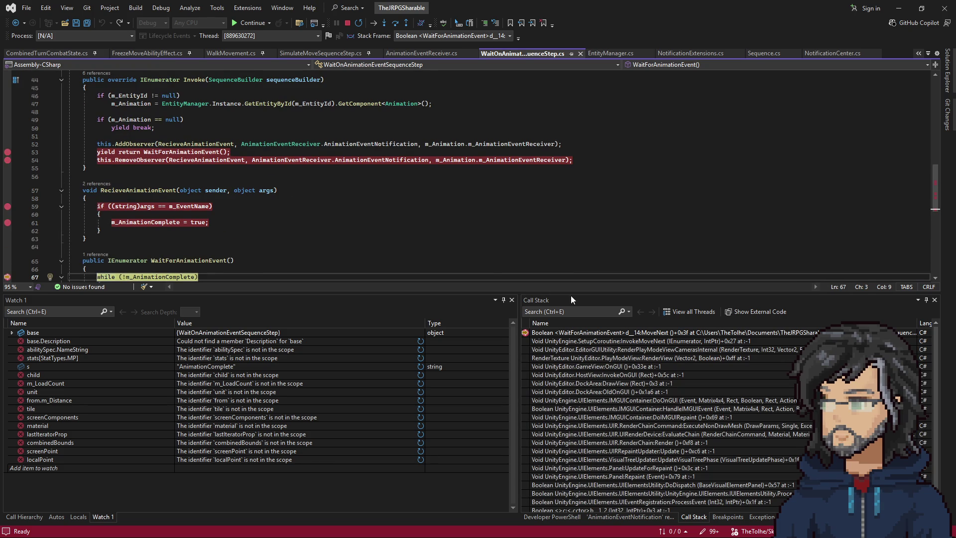
scroll(619, 410, "down", 1)
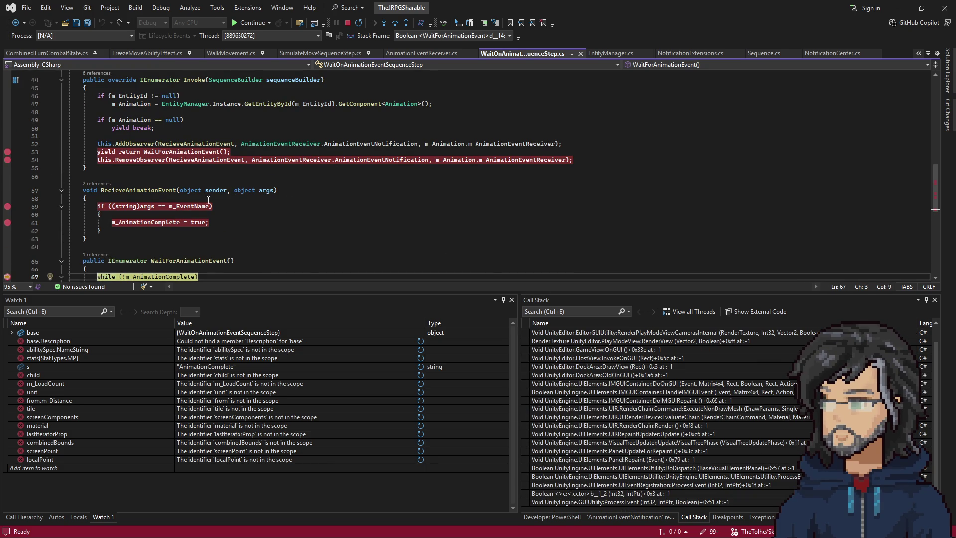
scroll(209, 204, "down", 2)
mouse_move(193, 156)
key("F5")
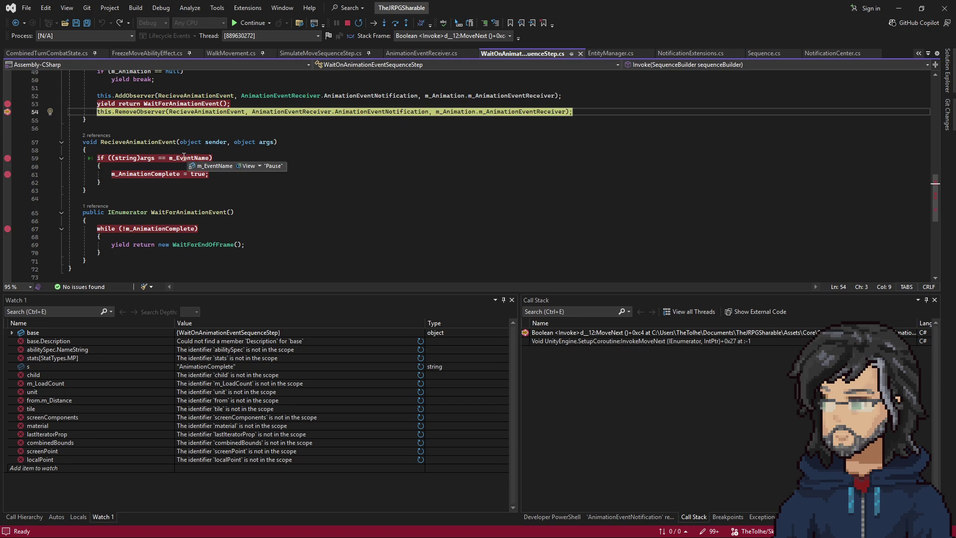
mouse_move(680, 12)
left_mouse_down()
mouse_move(793, 226)
mouse_move(578, 12)
left_mouse_up()
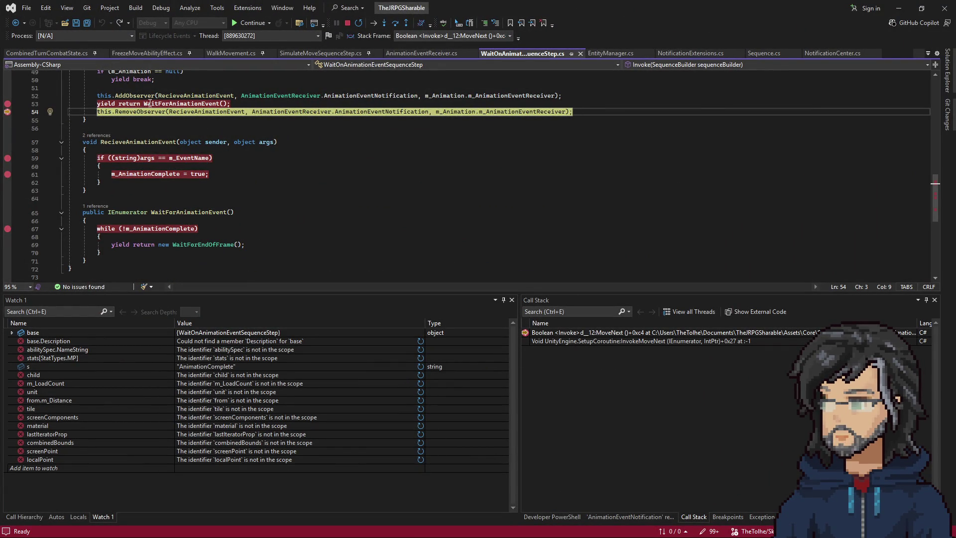
left_click_drag(117, 104, 209, 103)
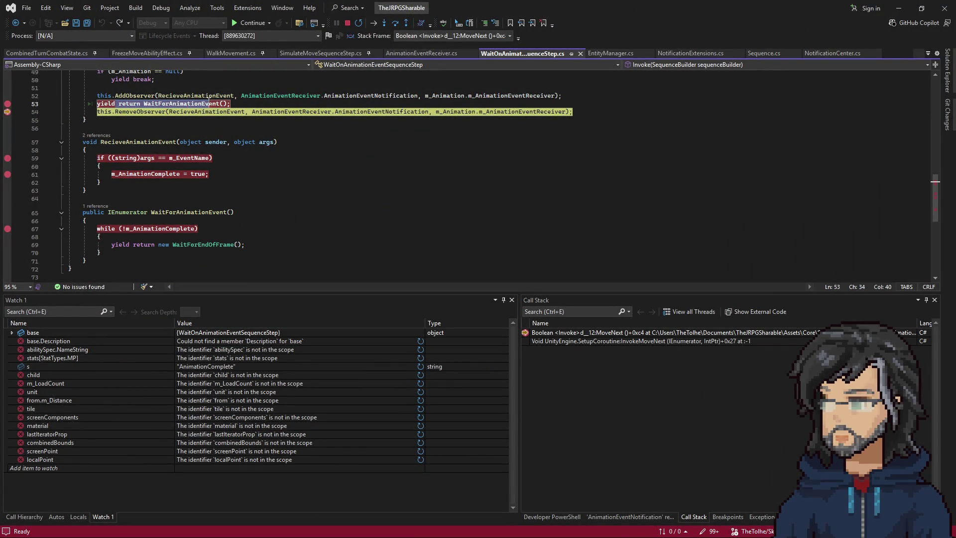
double_click(204, 103)
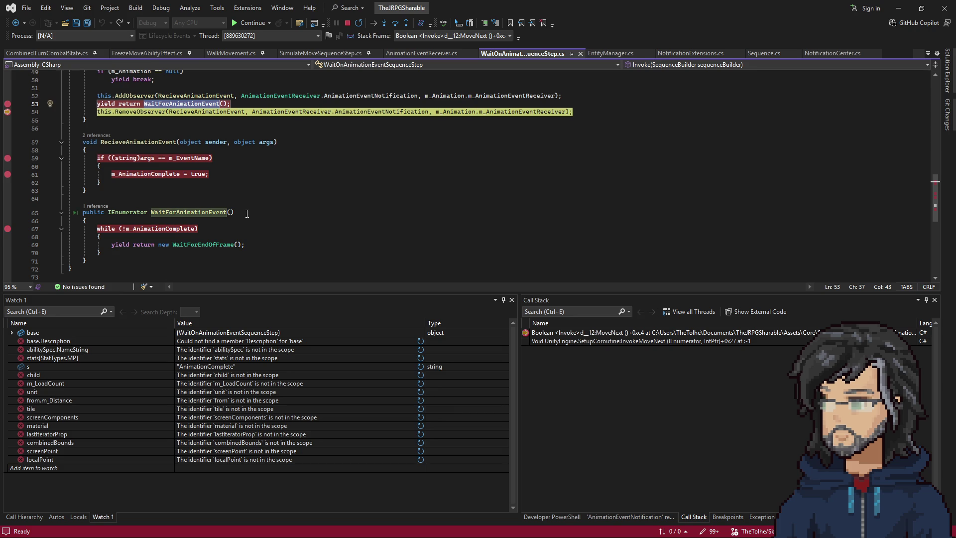
left_click_drag(102, 253, 83, 213)
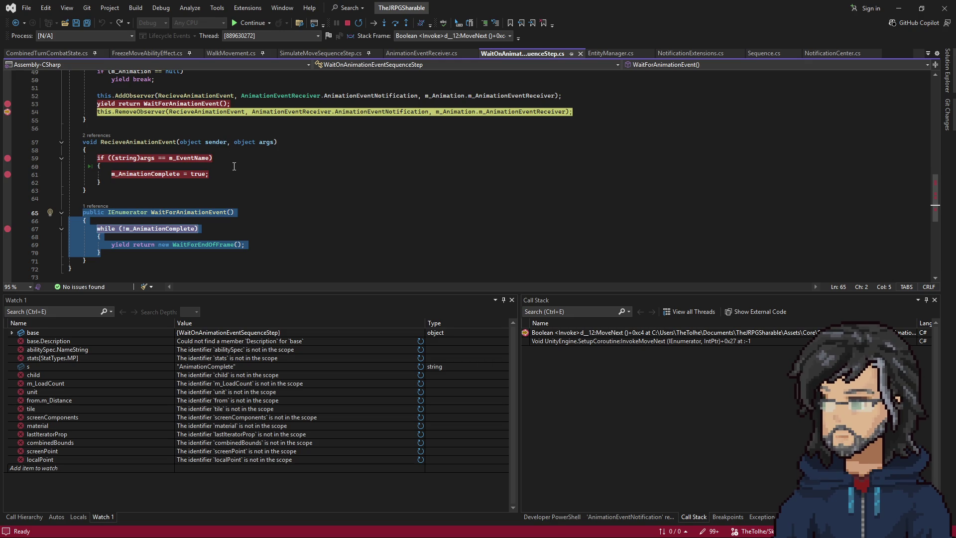
key("Up")
left_click_drag(236, 212, 233, 225)
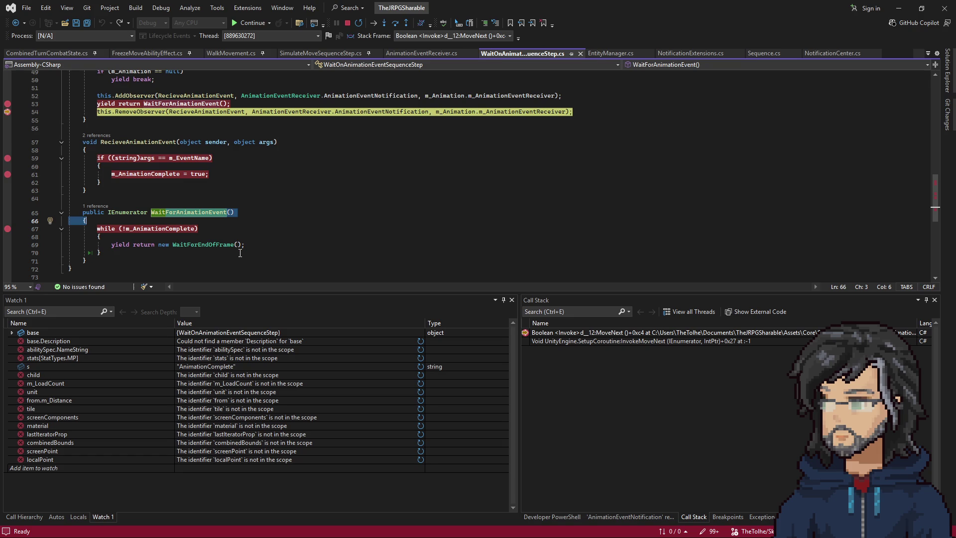
left_click_drag(102, 253, 80, 209)
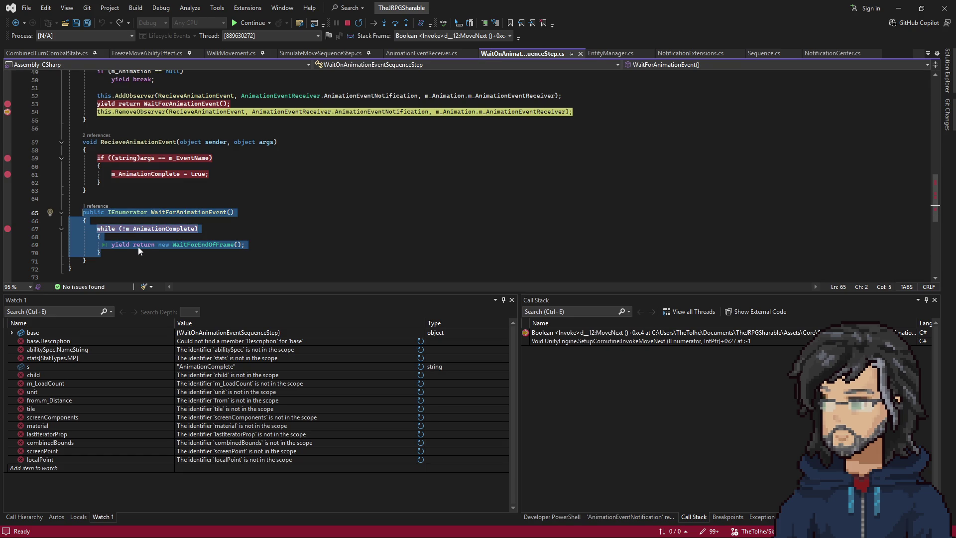
left_click(115, 253)
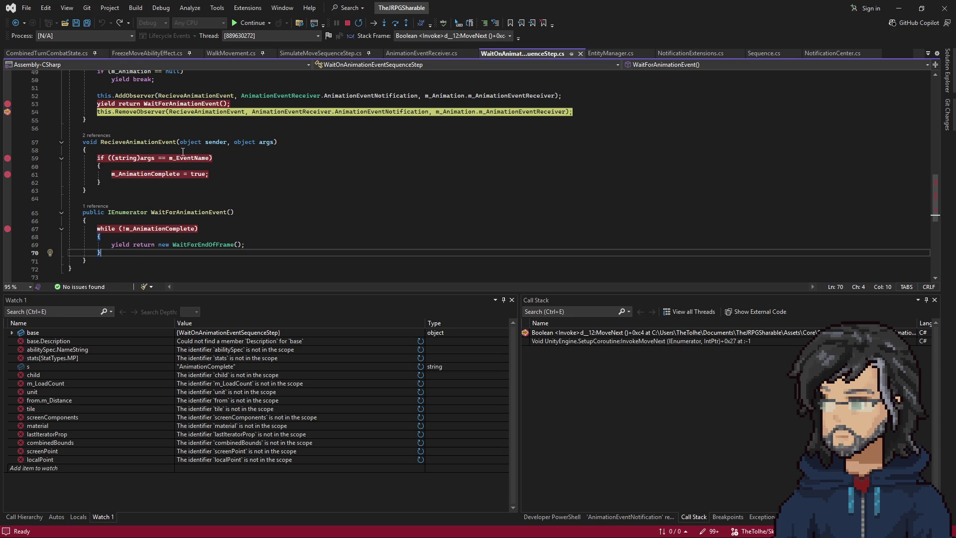
left_click_drag(97, 103, 237, 102)
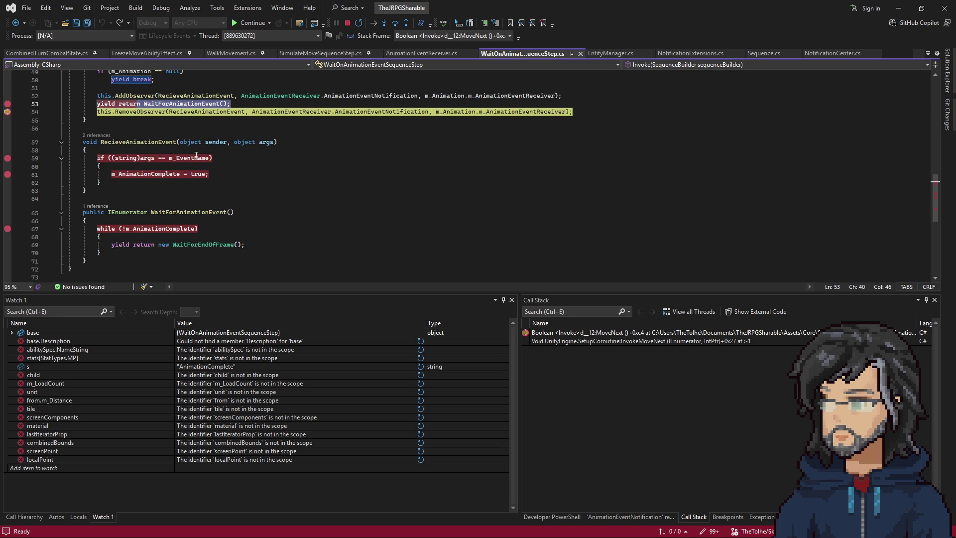
mouse_move(148, 174)
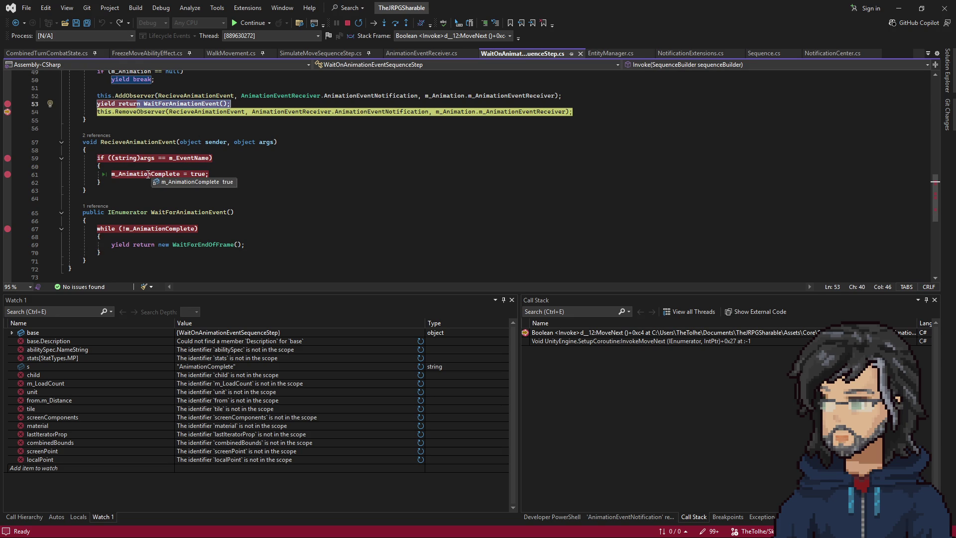
mouse_move(192, 158)
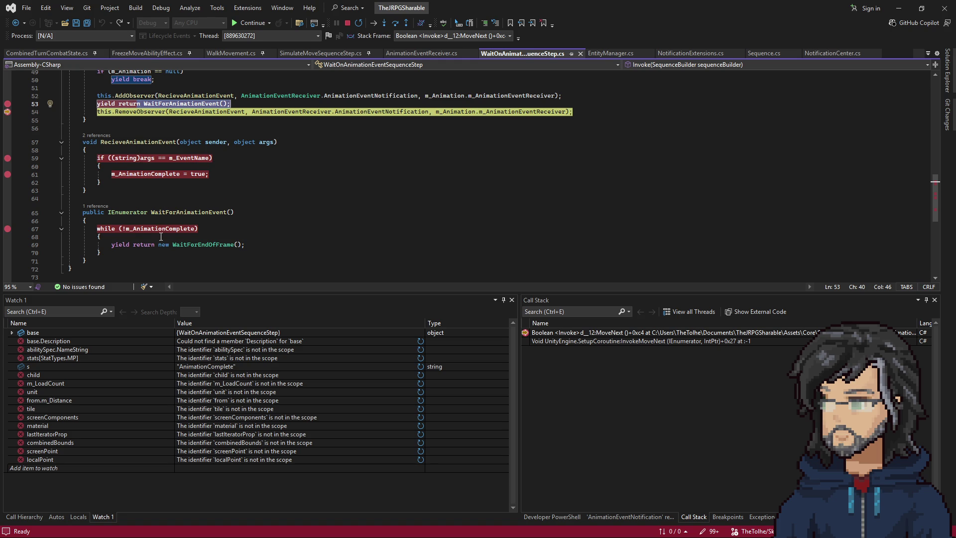
scroll(161, 237, "up", 4)
mouse_move(797, 8)
left_mouse_down()
mouse_move(782, 279)
mouse_move(796, 302)
left_mouse_up()
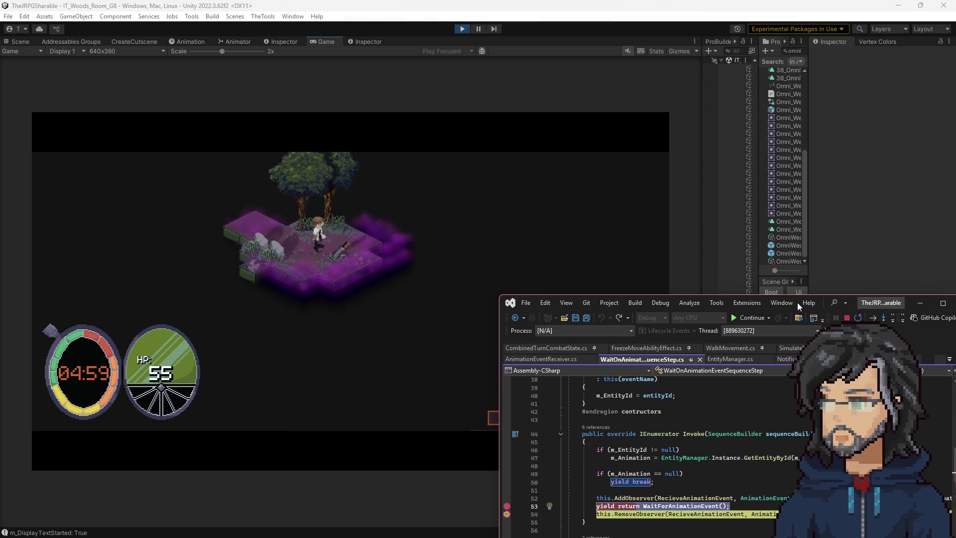
double_click(797, 302)
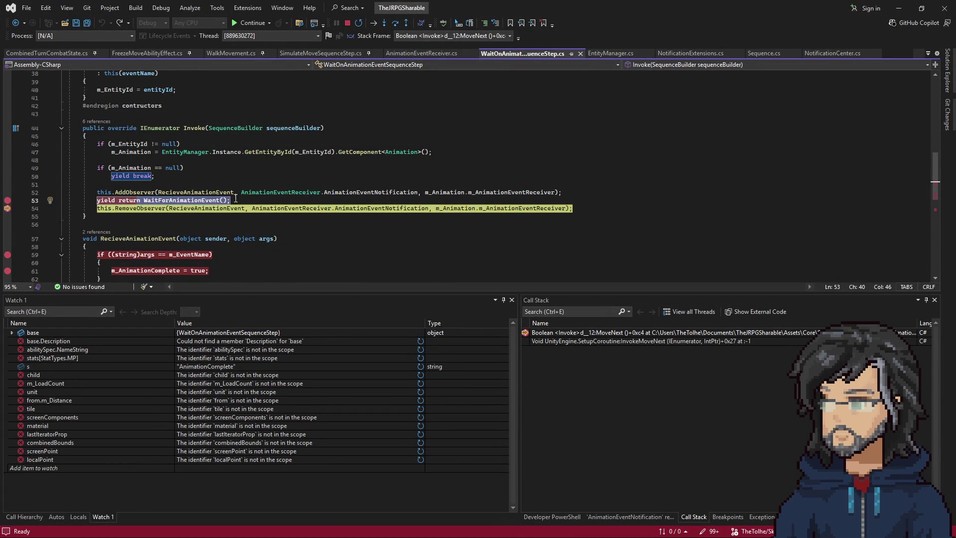
scroll(236, 198, "up", 11)
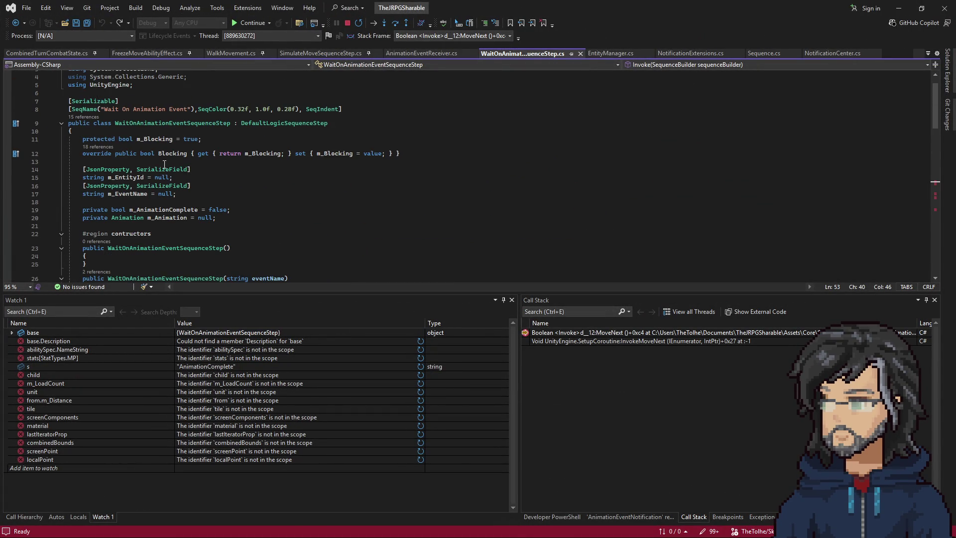
mouse_move(170, 206)
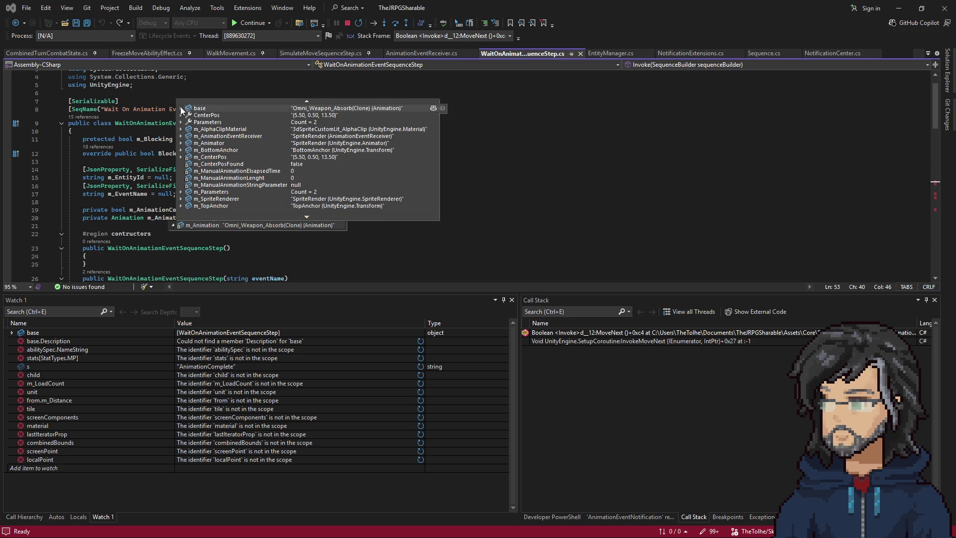
scroll(212, 170, "down", 3)
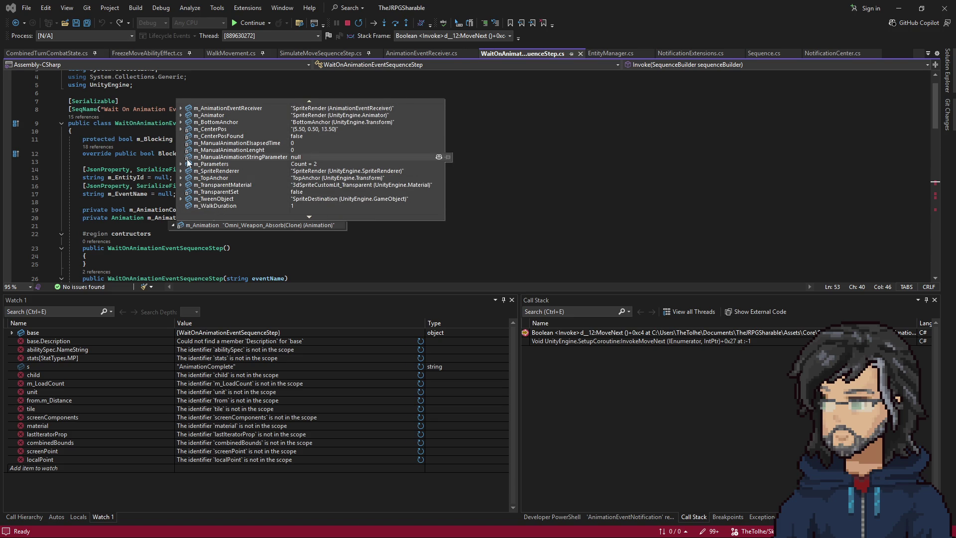
left_click(180, 164)
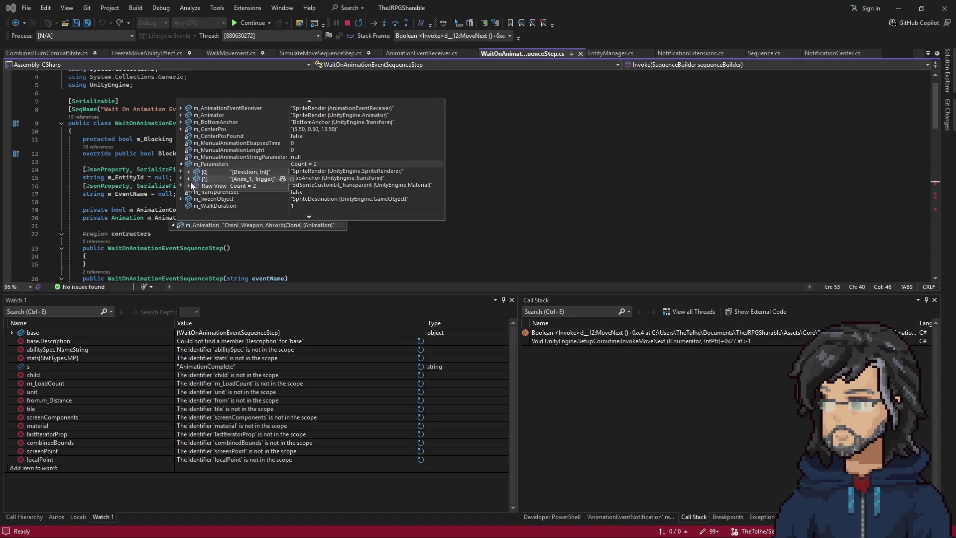
left_click(188, 178)
left_click(188, 171)
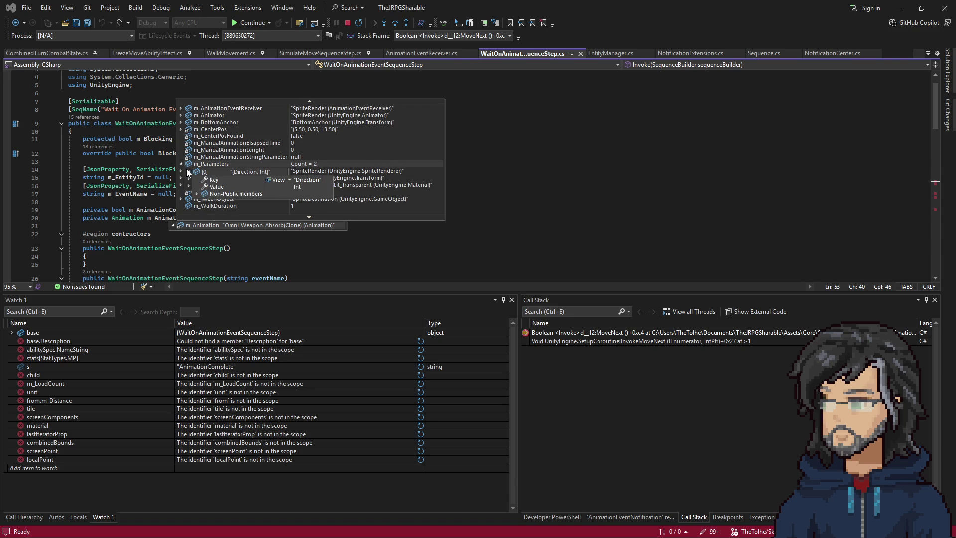
left_click(181, 164)
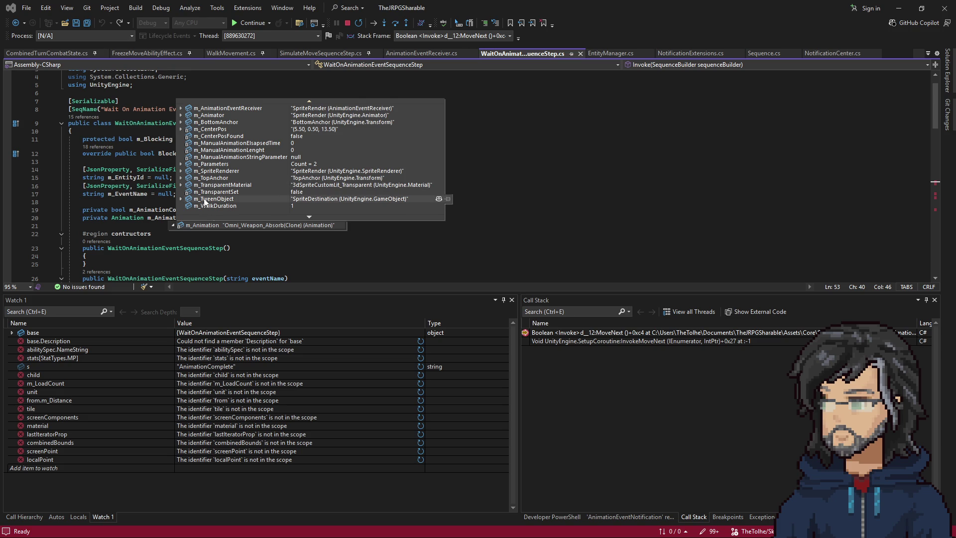
scroll(208, 165, "up", 2)
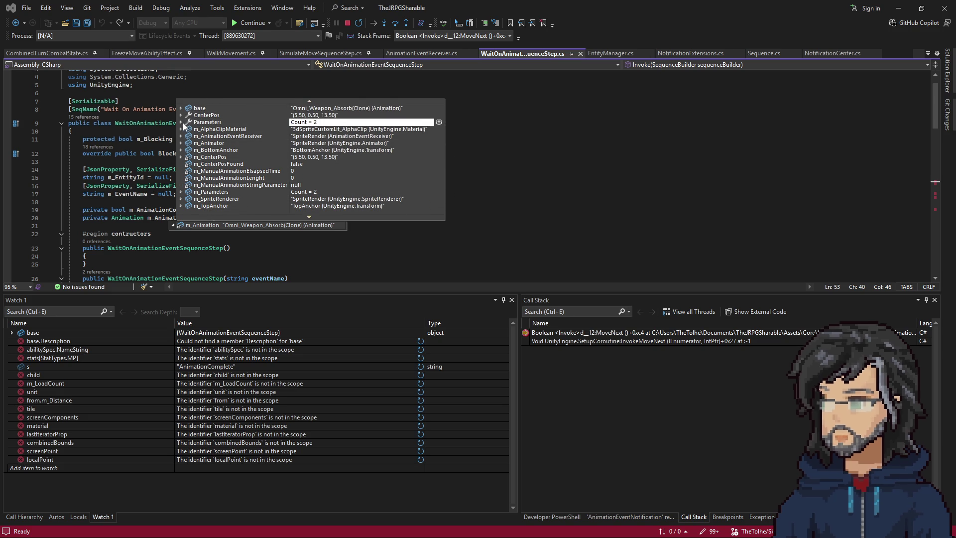
left_click(181, 122)
left_click(181, 108)
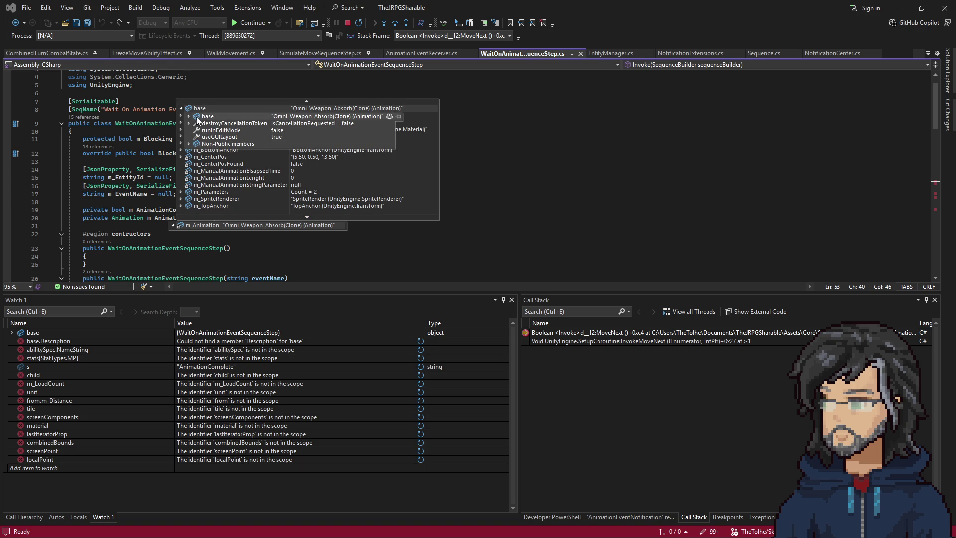
left_click(190, 117)
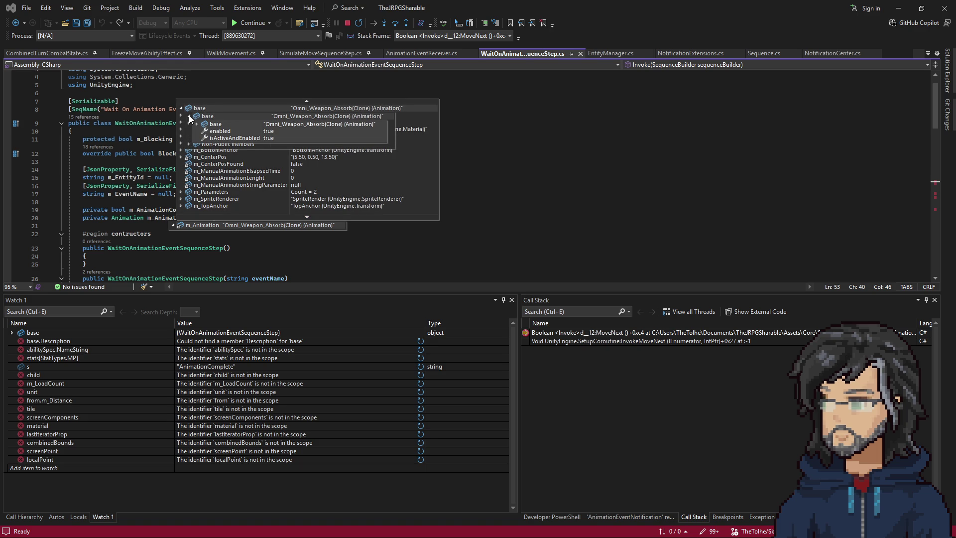
left_click(198, 124)
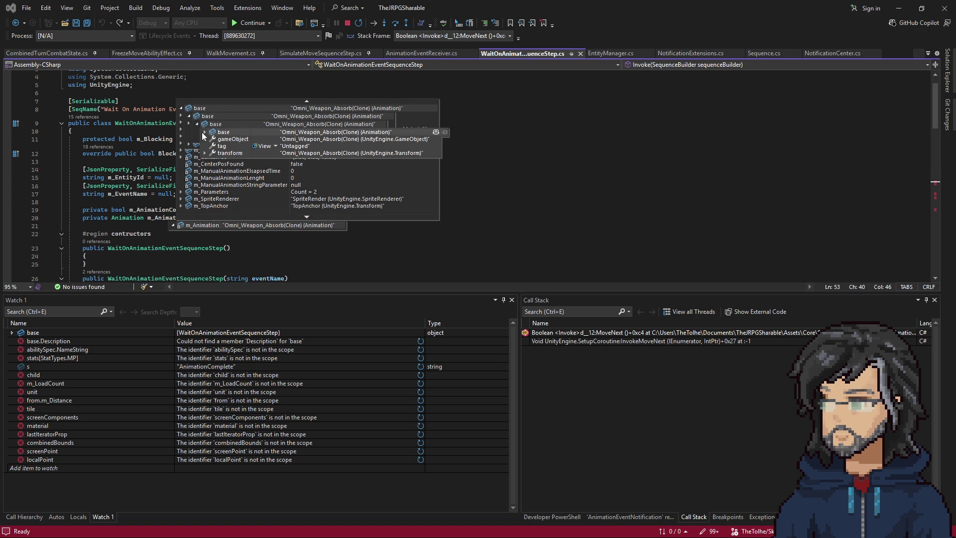
left_click(205, 133)
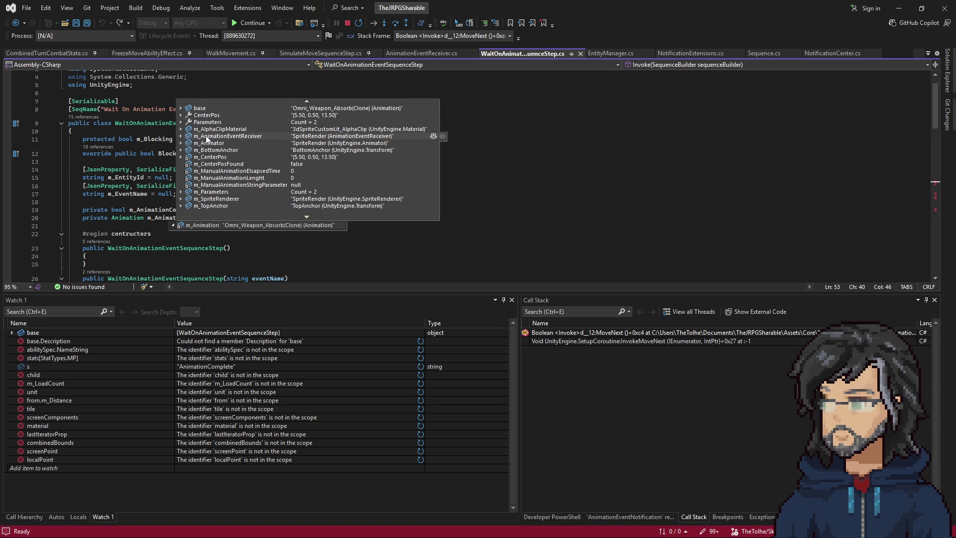
scroll(232, 172, "down", 1)
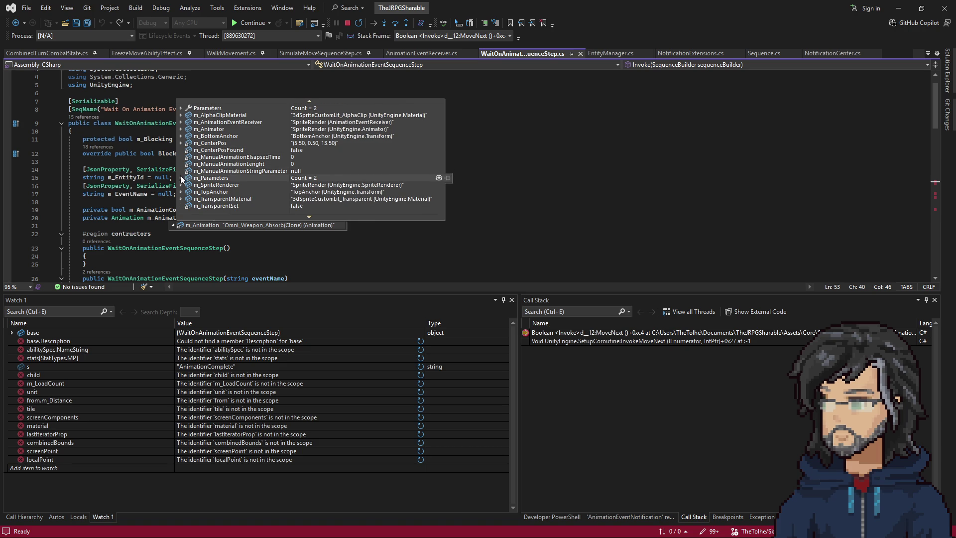
scroll(239, 177, "down", 1)
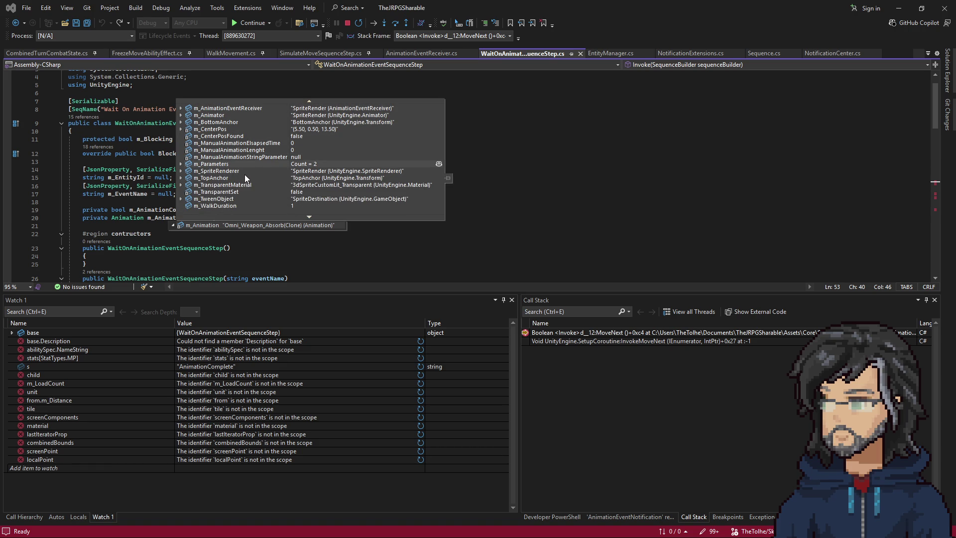
scroll(159, 209, "down", 15)
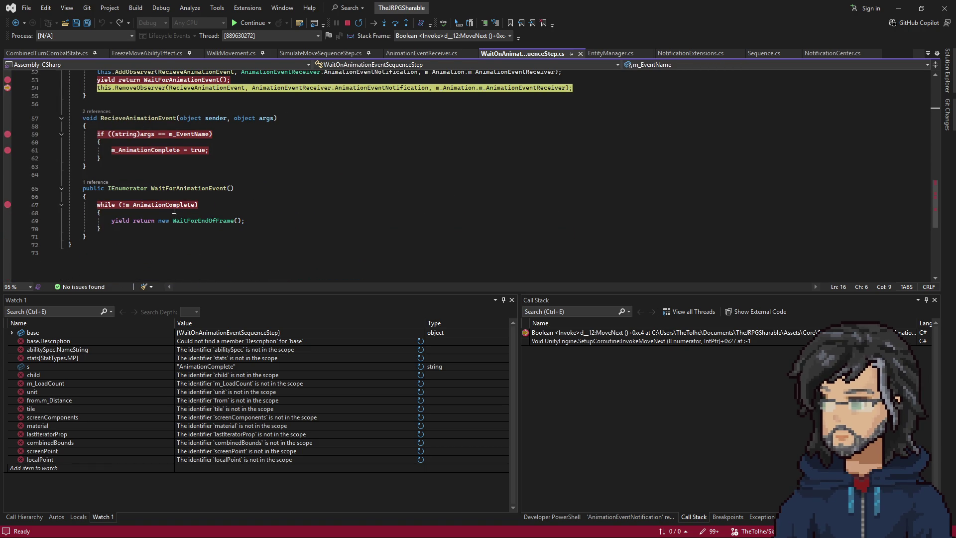
Step: Step from the m_AnimationComplete = true line onward into Sequence.cs
left_click(173, 153)
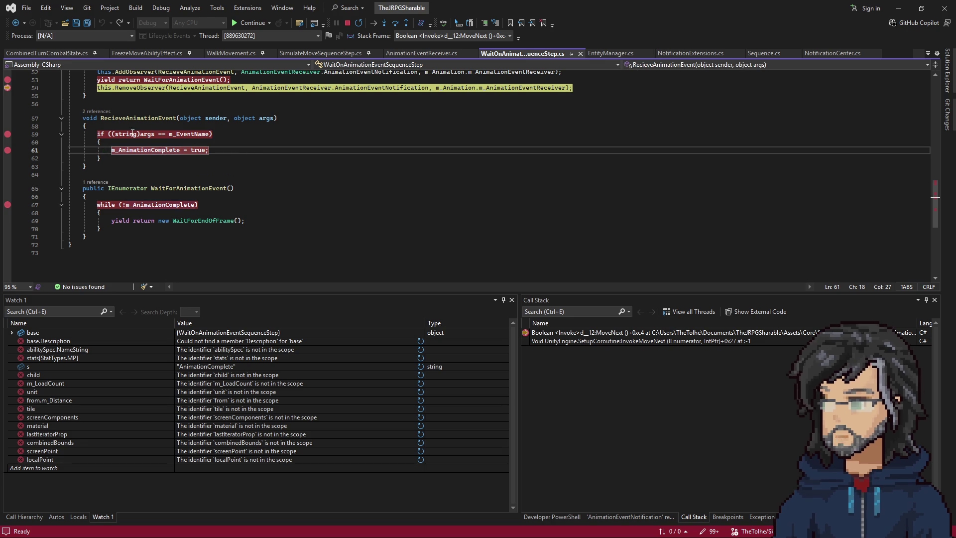
scroll(155, 177, "up", 2)
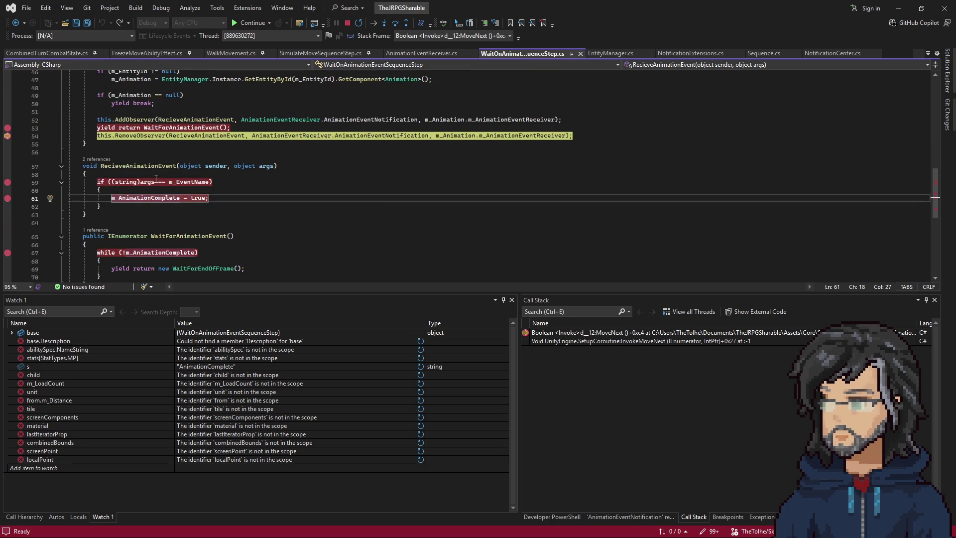
key("F10")
Step: Continue through the remaining breakpoints, advance the game, and pause at Sequence.cs line 28
key("F5")
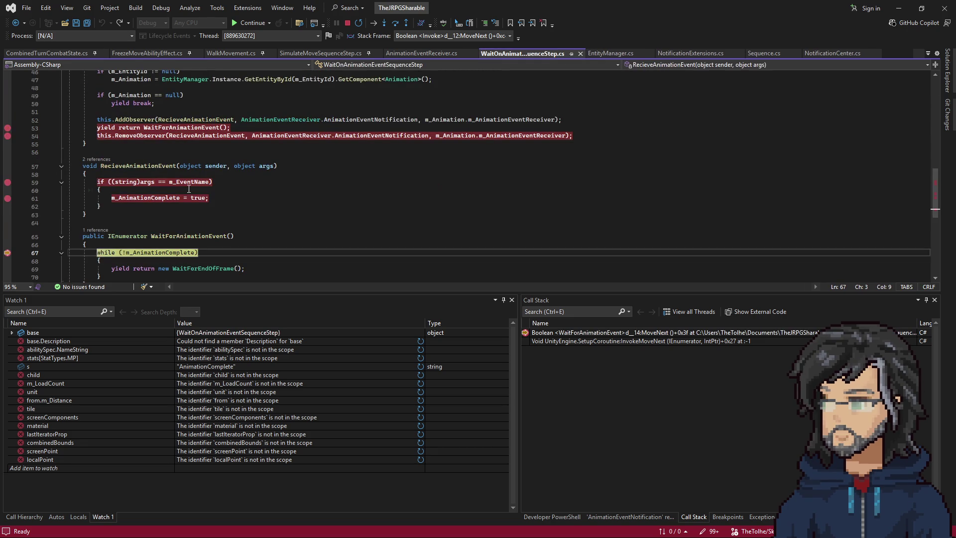
key("F5")
key("F5")
key("F5")
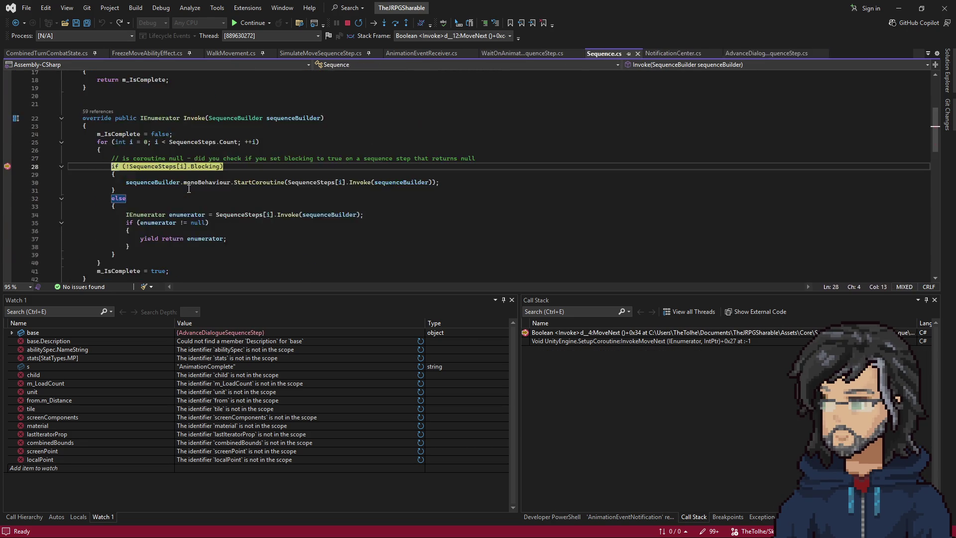
key("F5")
key("F5")
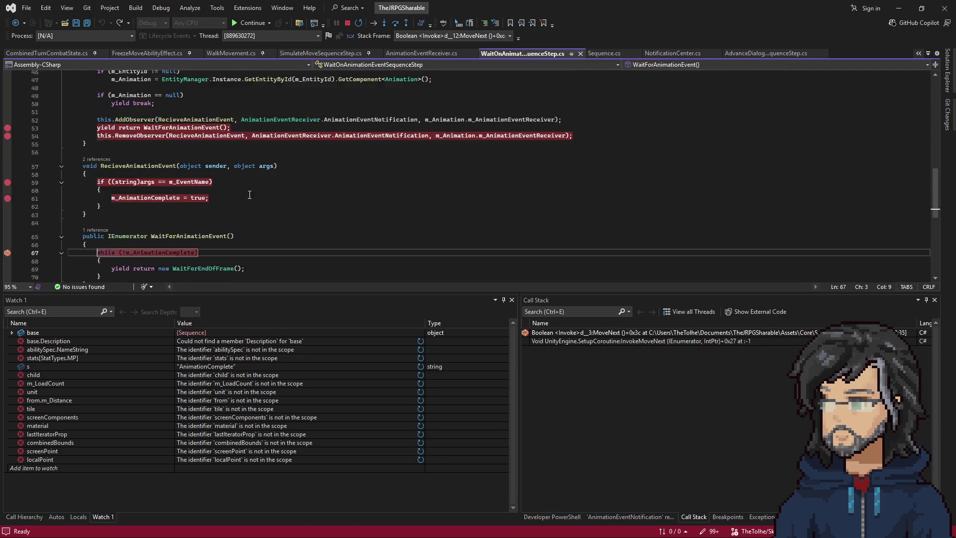
key("F5")
key("F5")
key("F5")
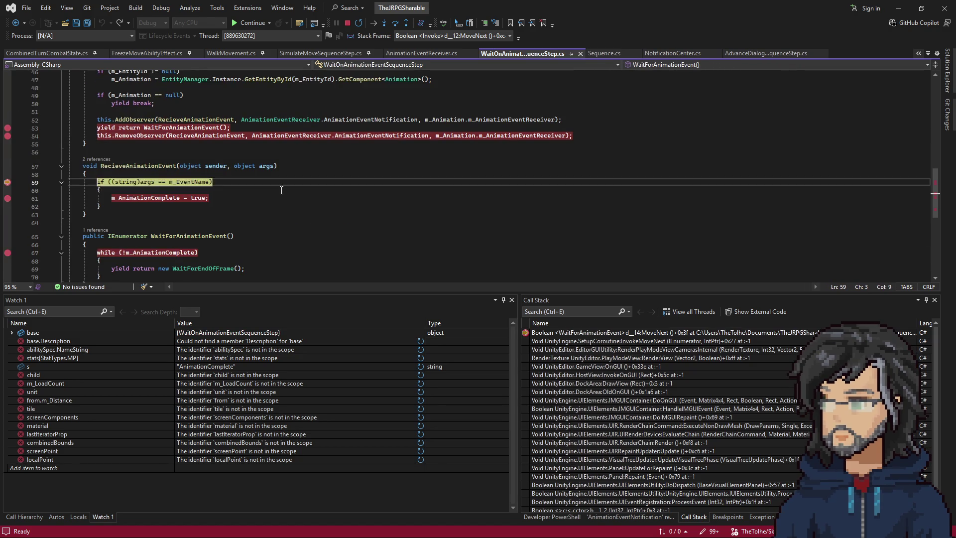
key("F5")
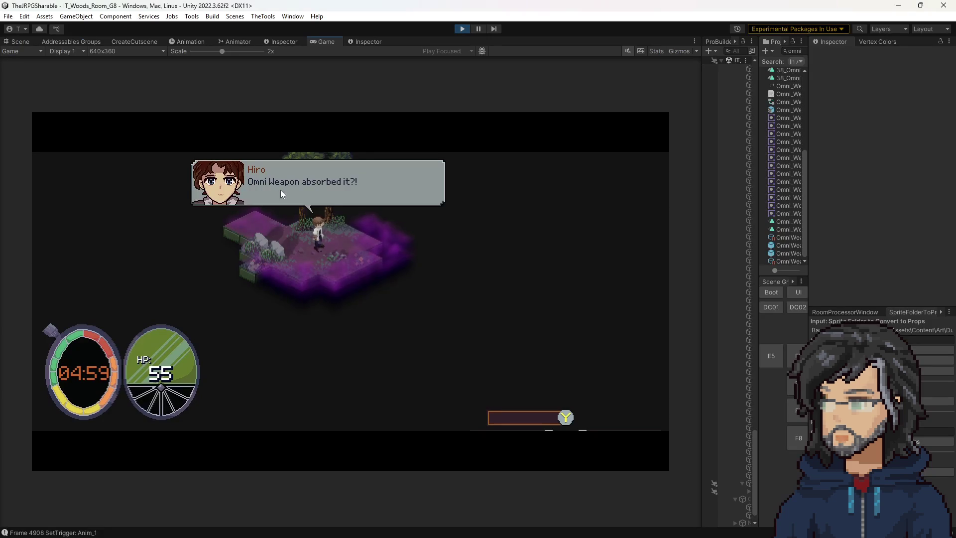
left_click(341, 199)
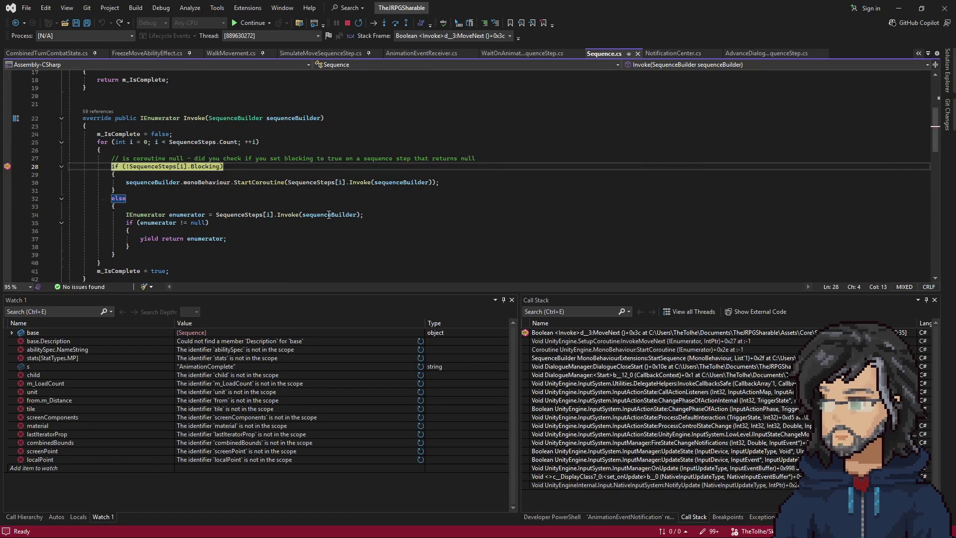
key("F5")
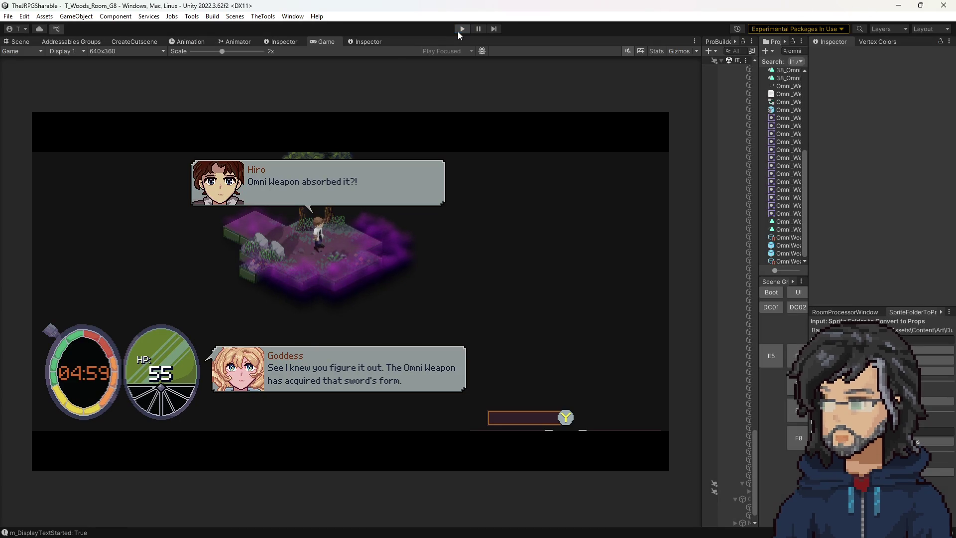
Step: Stop Play mode in Unity and rerun the game with Visual Studio attached
left_click(459, 31)
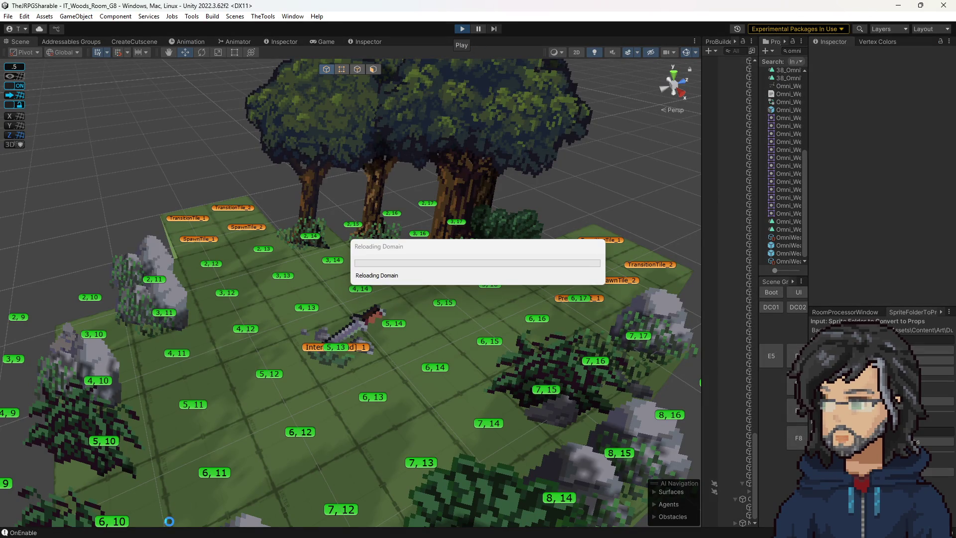
key("alt+Tab")
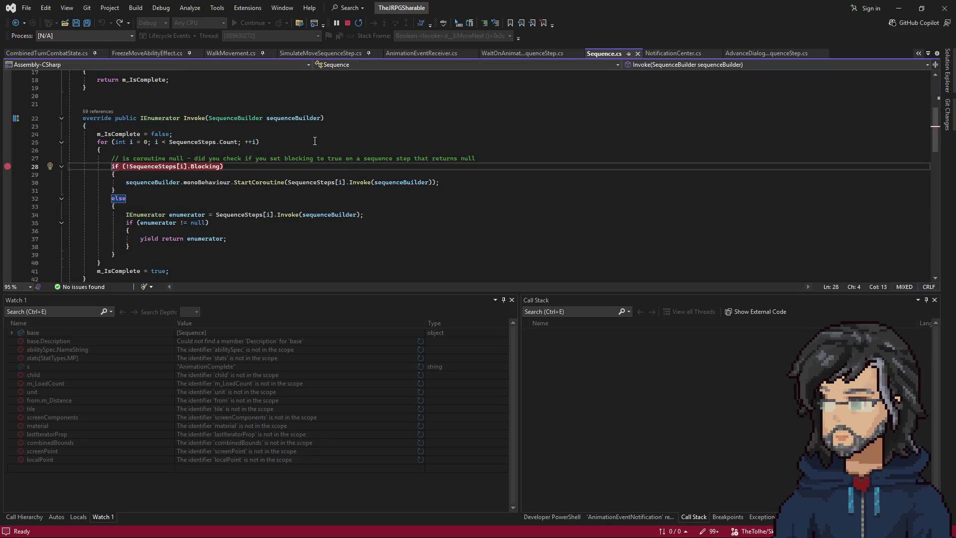
left_click(706, 119)
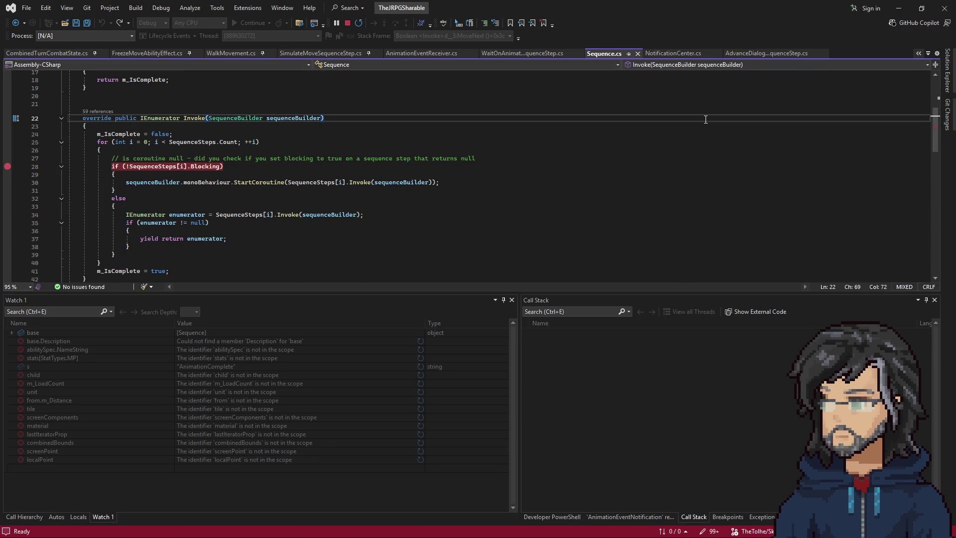
key("ctrl+t")
key("alt+Tab")
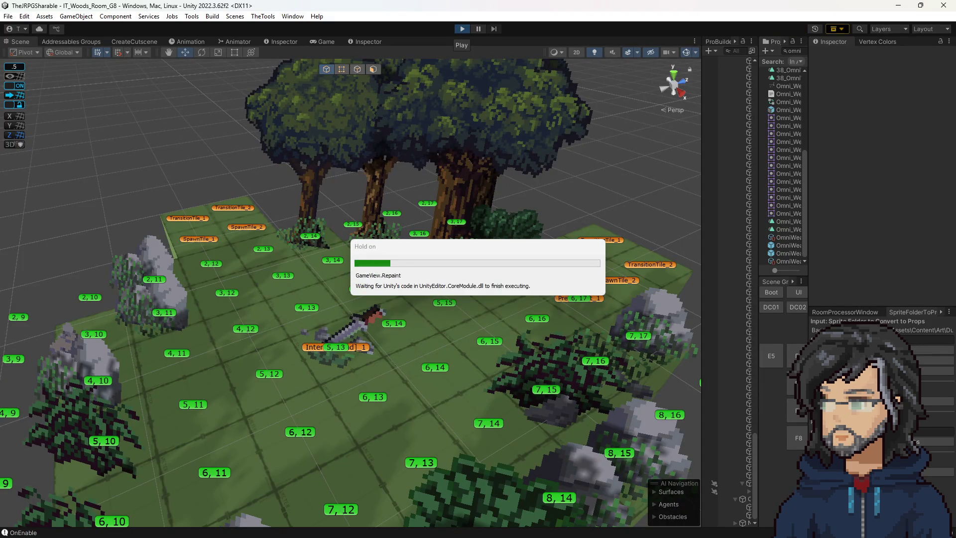
key("alt+Tab")
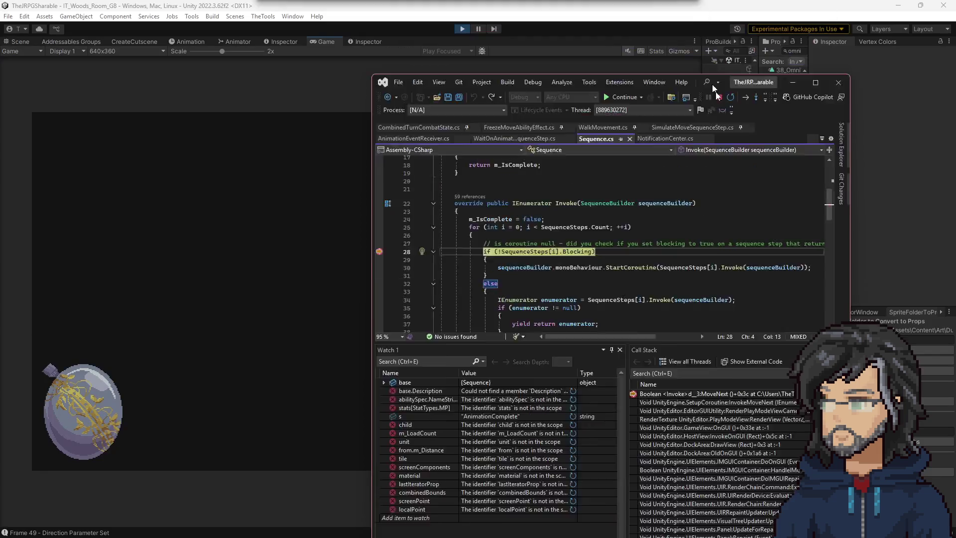
Step: Continue through the breakpoints to the Placeholder 1 dialogue, then stop Play mode again
key("F5")
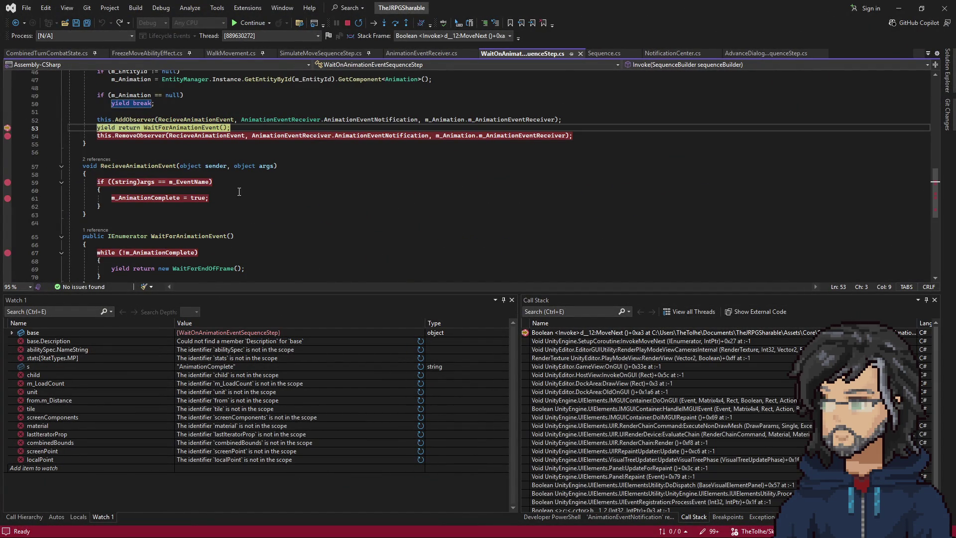
key("F5")
key("F5")
key("F5")
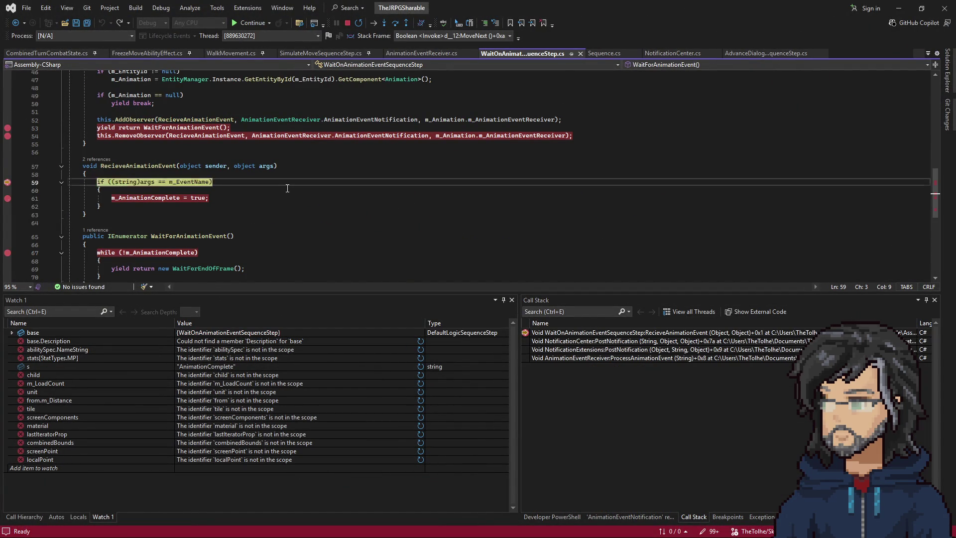
key("F5")
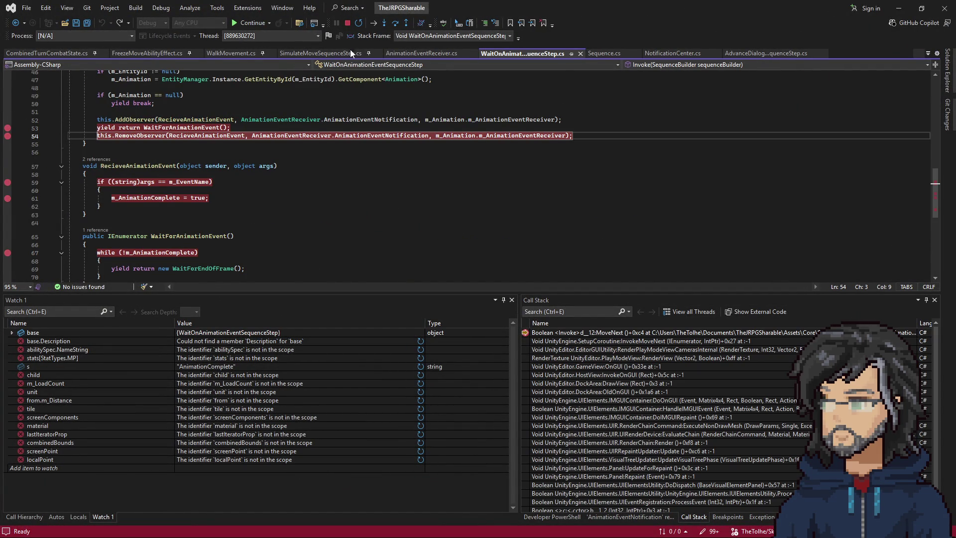
key("alt+Tab")
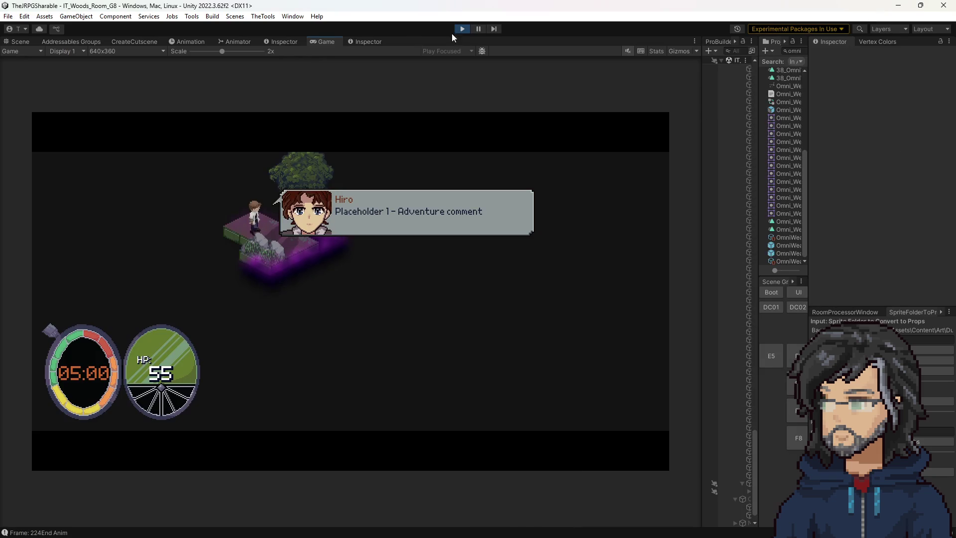
left_click(462, 29)
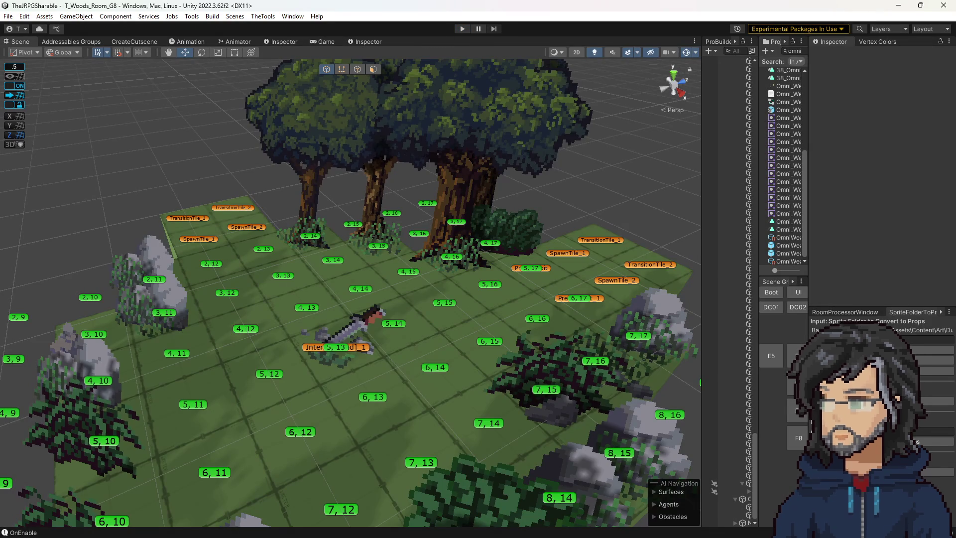
key("alt+Tab")
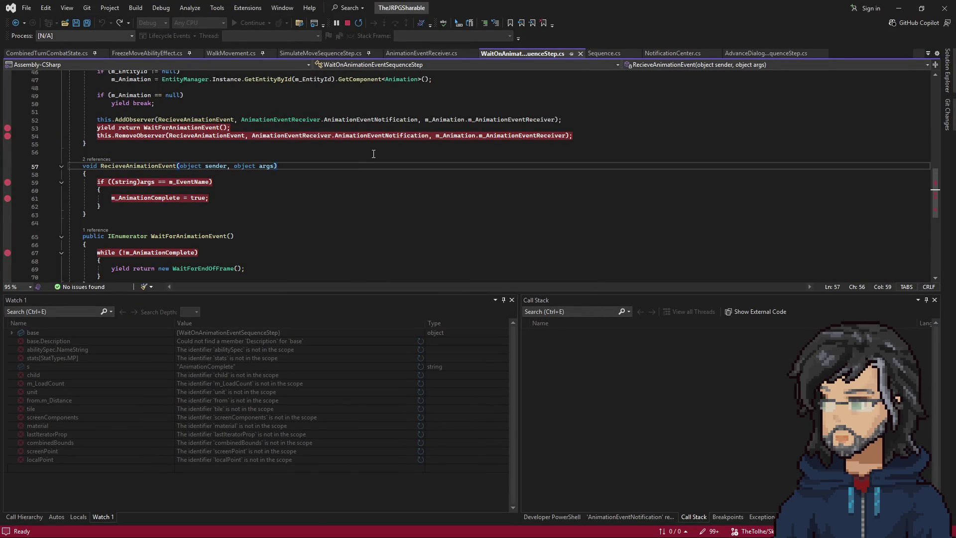
Step: Search for 'animationpar' and open AnimationParameterSequenceStep.cs to view its field declarations
key("ctrl+t")
type("animation")
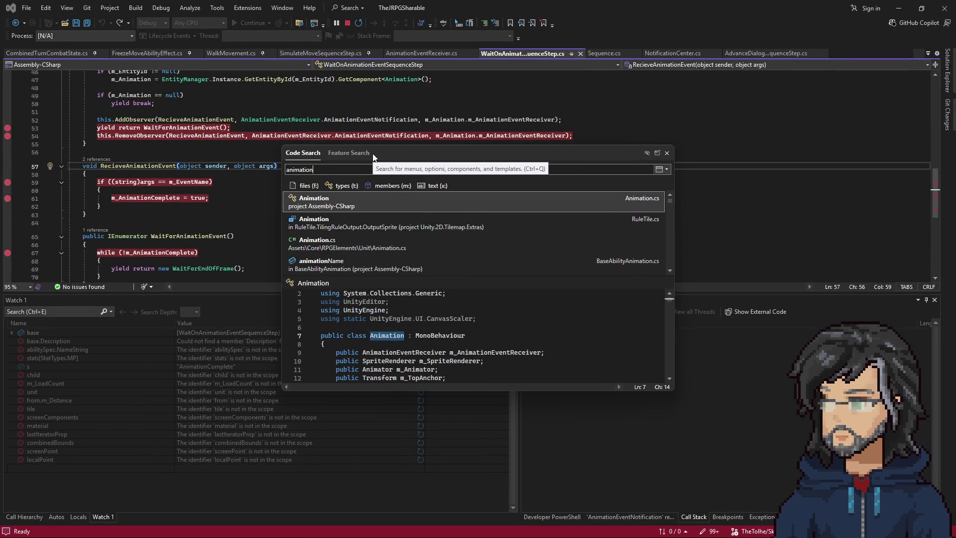
type("par")
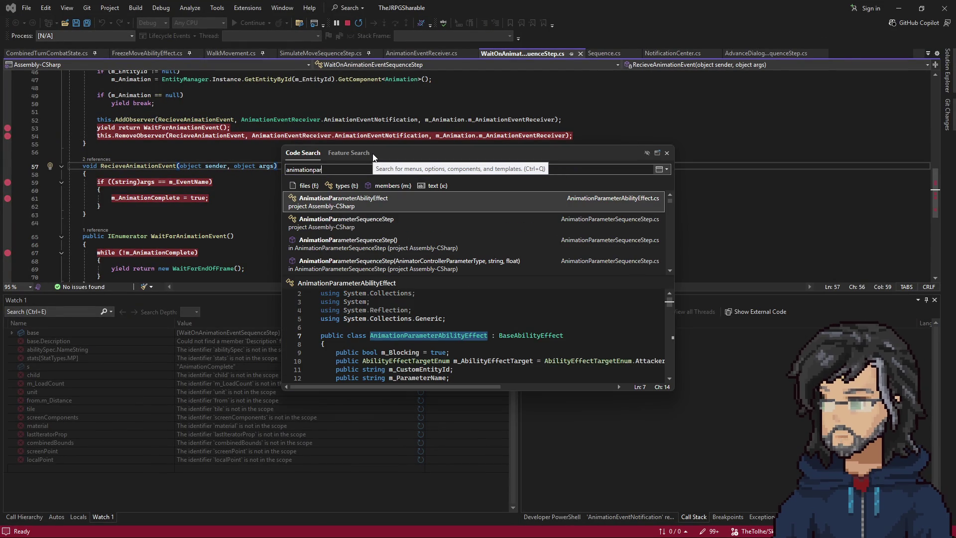
key("Return")
scroll(170, 165, "down", 2)
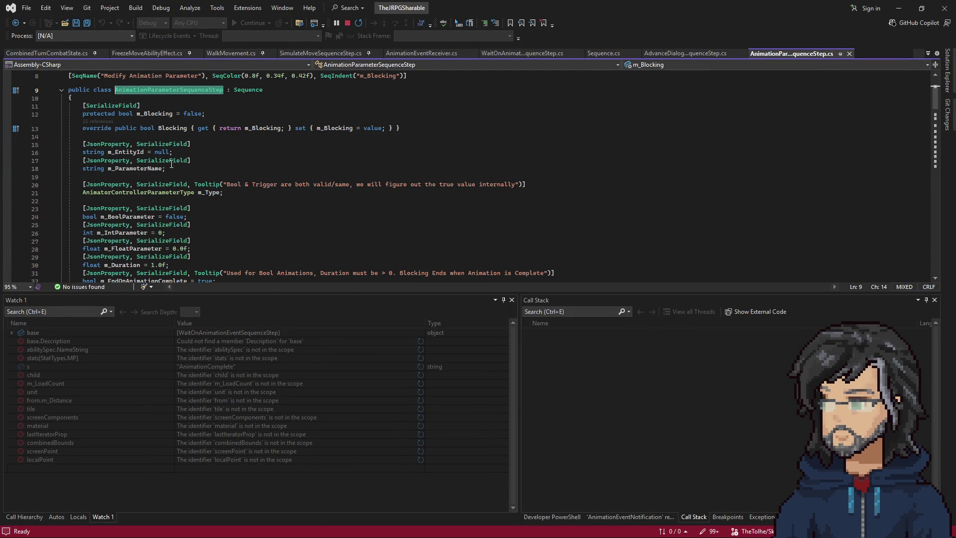
scroll(347, 203, "down", 2)
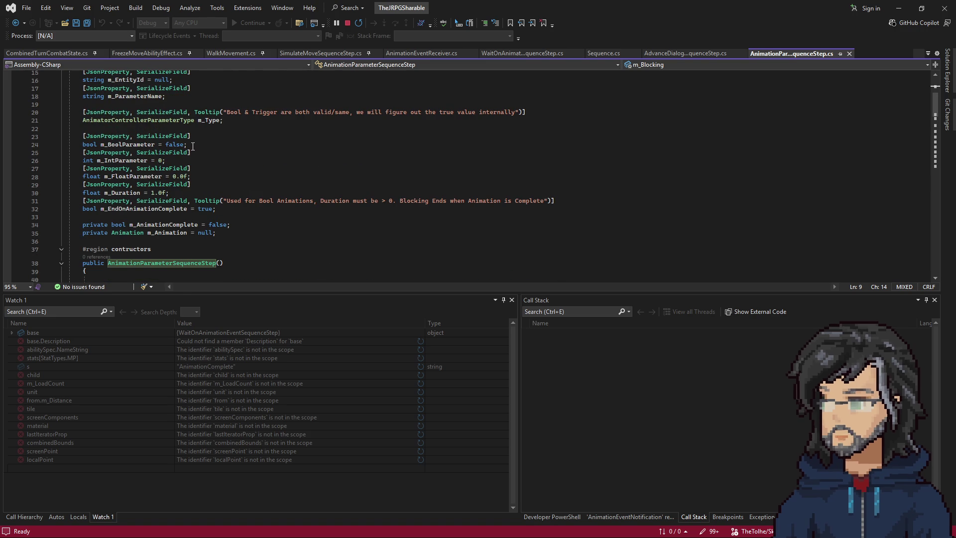
Step: Duplicate the m_BoolParameter field and rename the copy m_DontRunWaitAtAll
left_click_drag(188, 144, 204, 129)
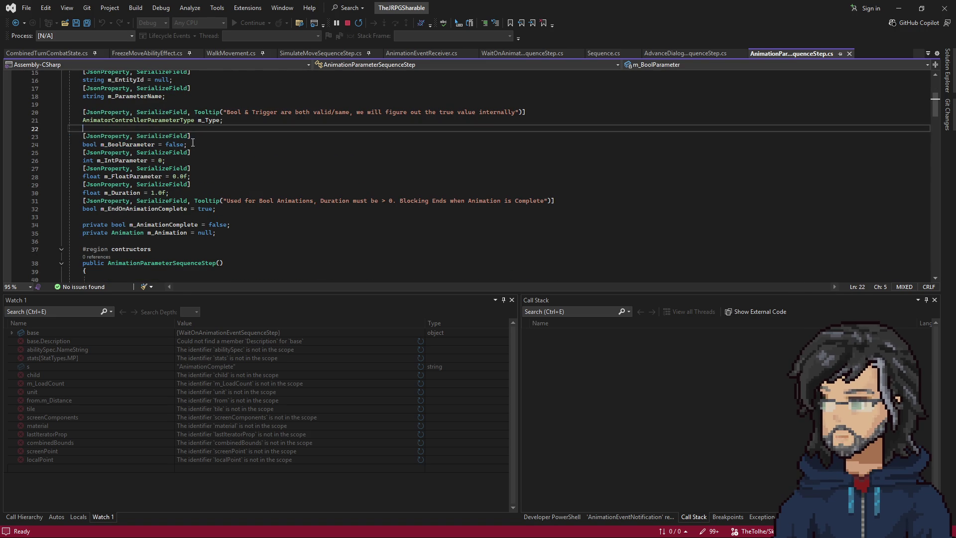
key("ctrl+d")
left_click(149, 144)
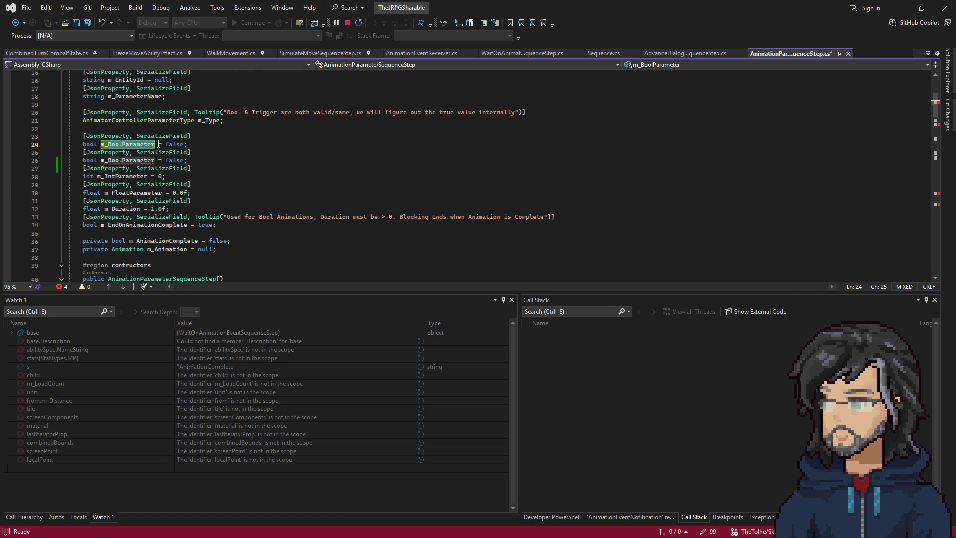
type("m_DontRunWait.")
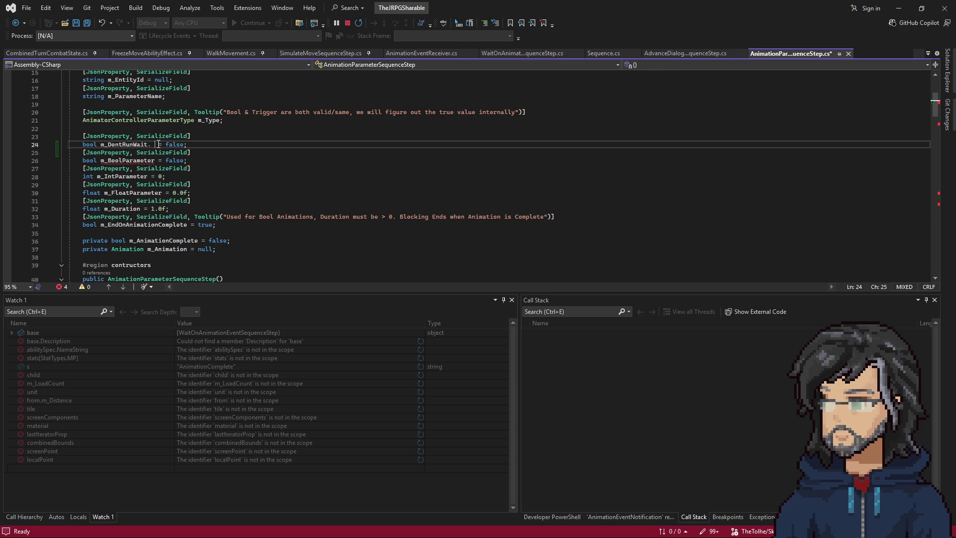
type("Atall")
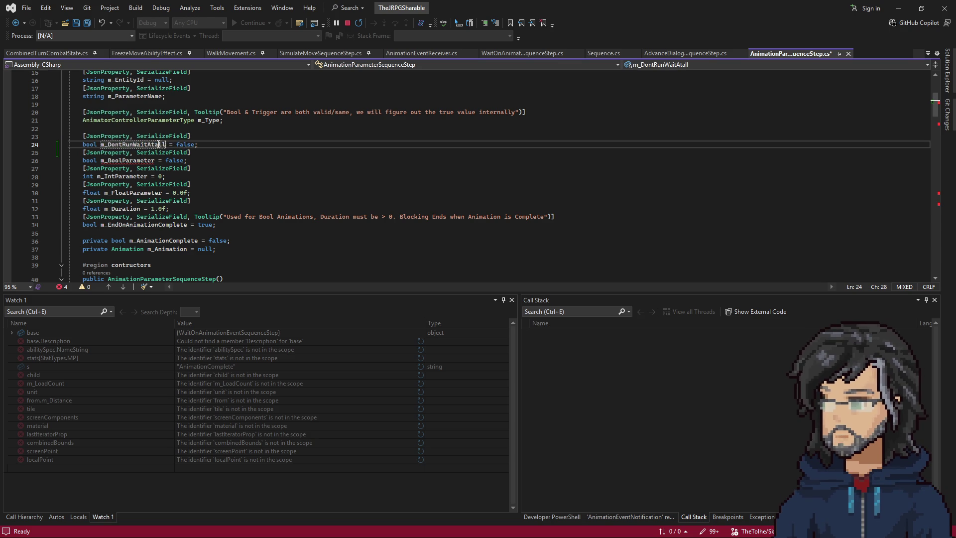
key("BackSpace")
type("A")
key("Right")
key("Right")
Step: Append '&& !m_DontRunWaitAtAll' to the Trigger case's if condition and save the file
scroll(209, 192, "down", 6)
scroll(209, 192, "down", 19)
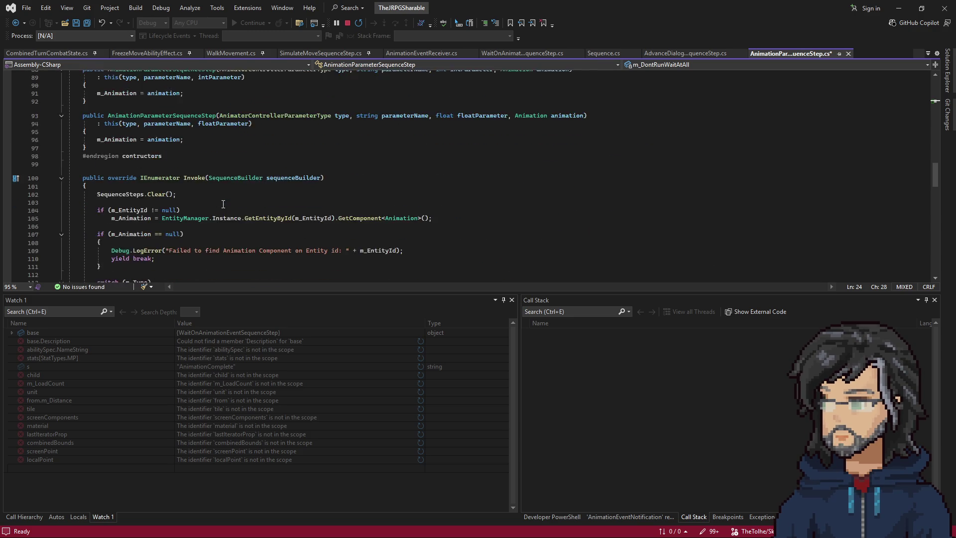
scroll(223, 204, "down", 4)
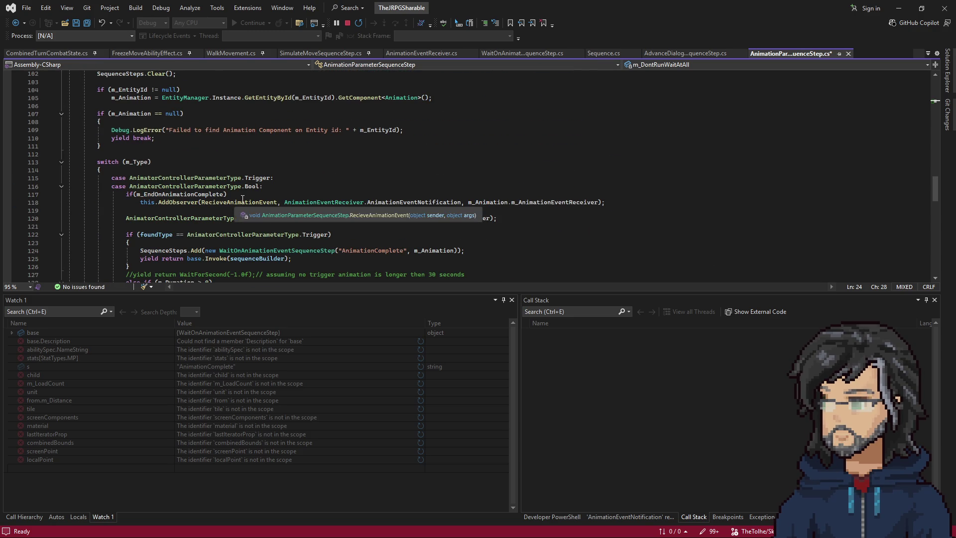
scroll(215, 207, "down", 2)
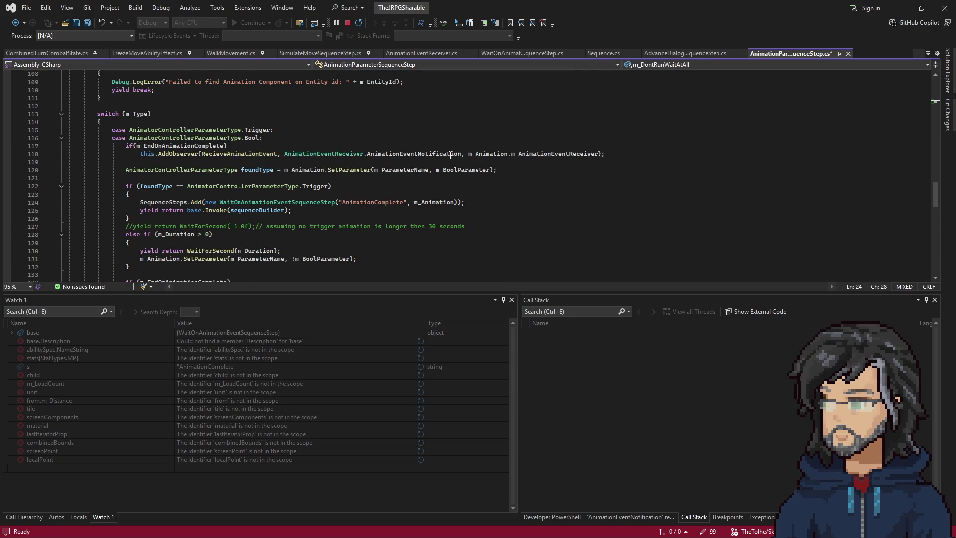
double_click(264, 202)
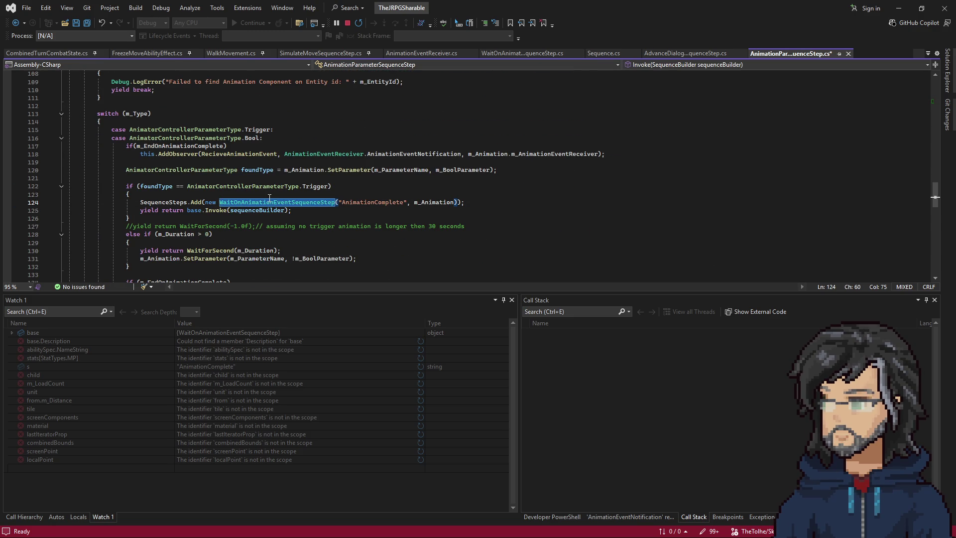
scroll(268, 193, "down", 2)
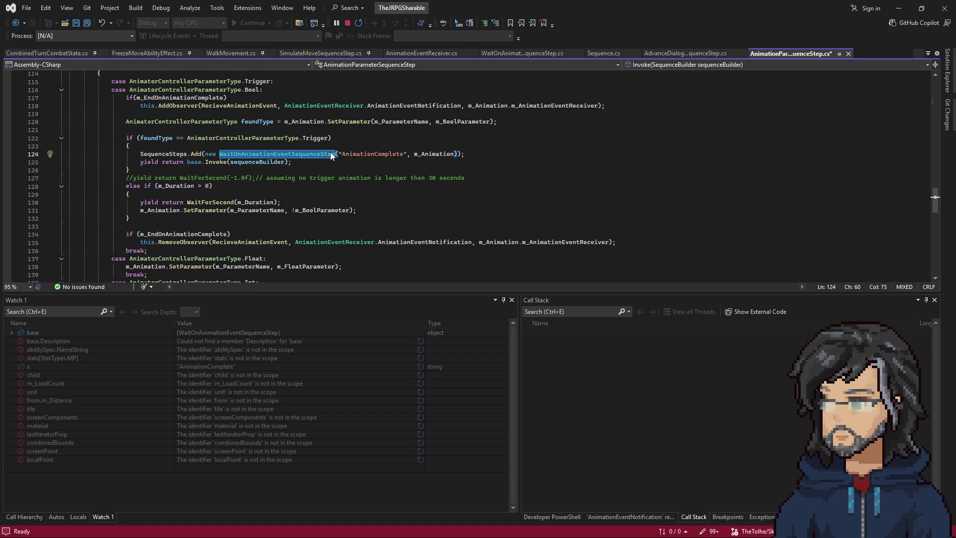
scroll(236, 158, "down", 15)
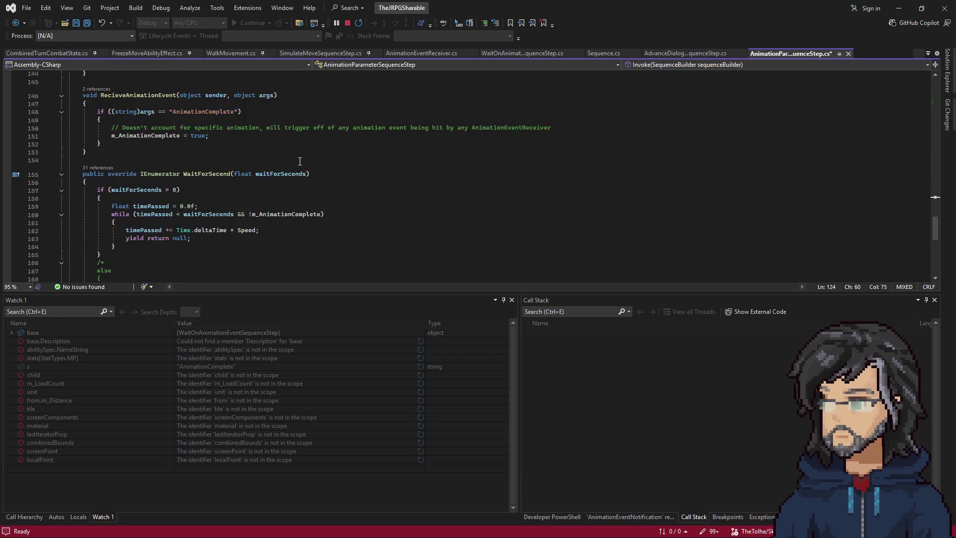
scroll(296, 178, "up", 16)
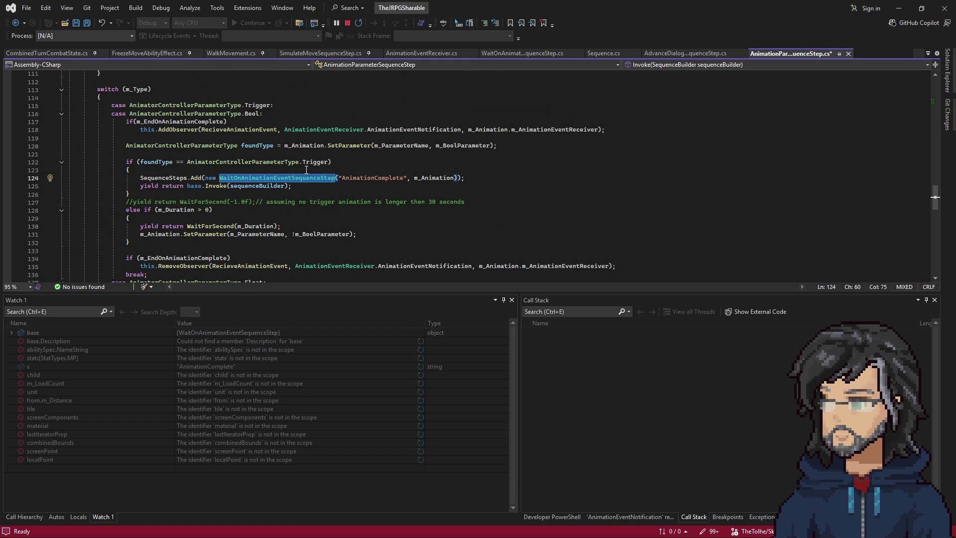
left_click(322, 162)
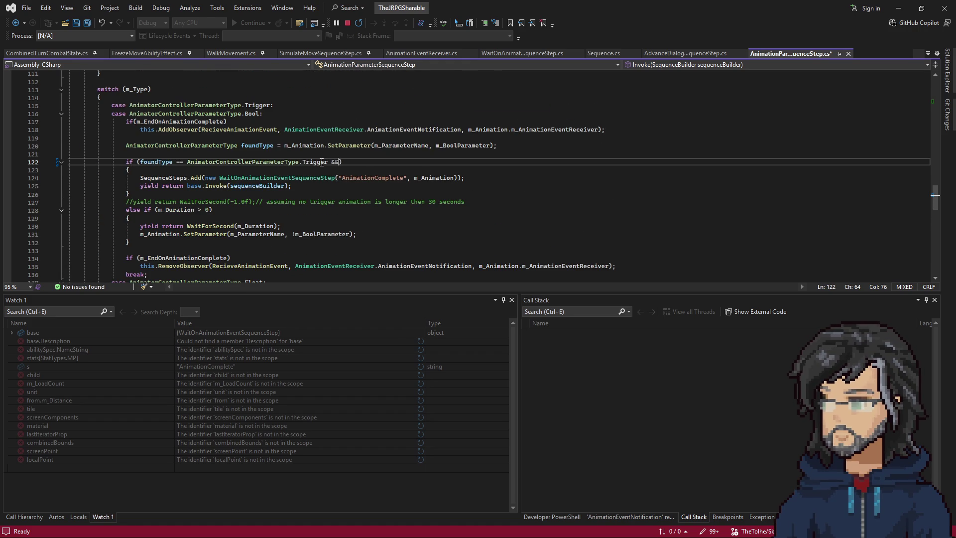
type(" !m_DontRunWaitAtAll")
key("ctrl+s")
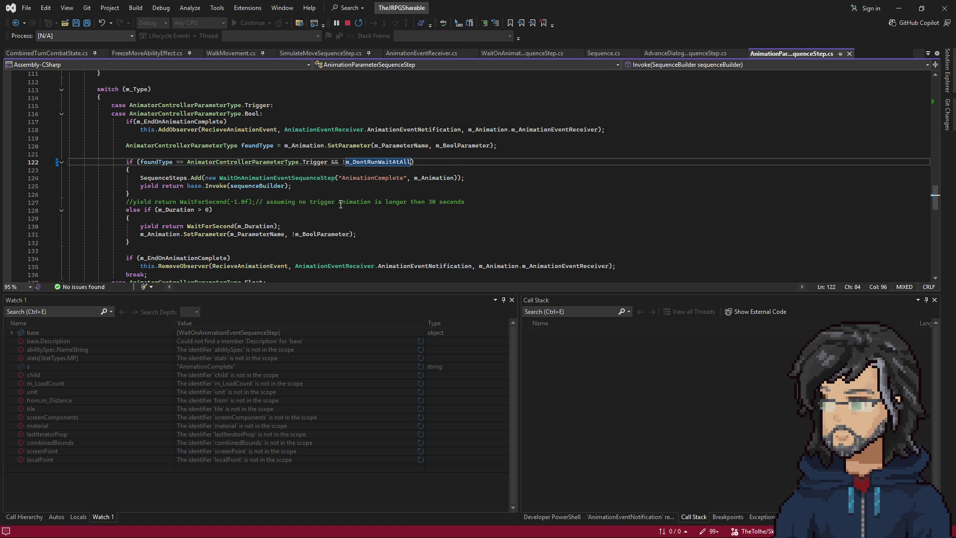
scroll(323, 174, "up", 20)
scroll(321, 192, "up", 7)
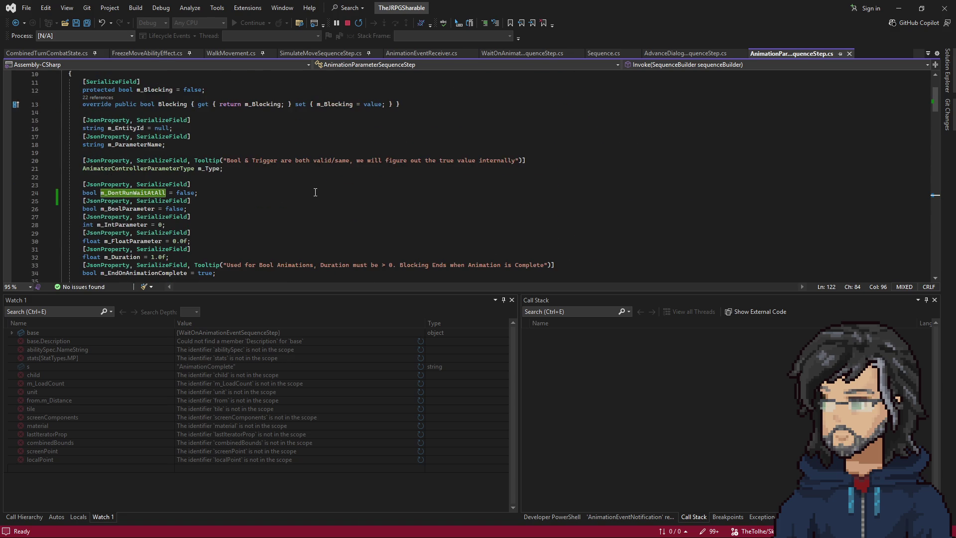
scroll(310, 191, "down", 20)
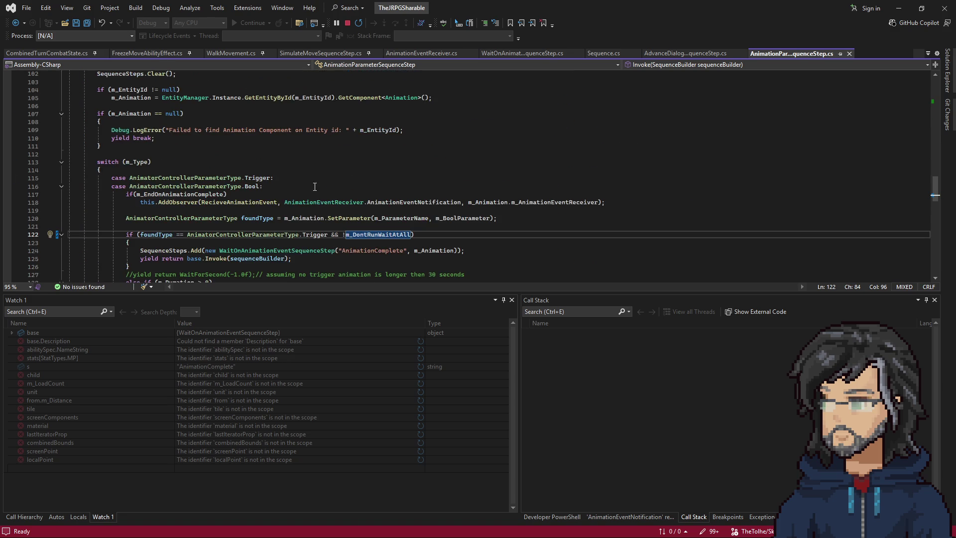
left_click(899, 8)
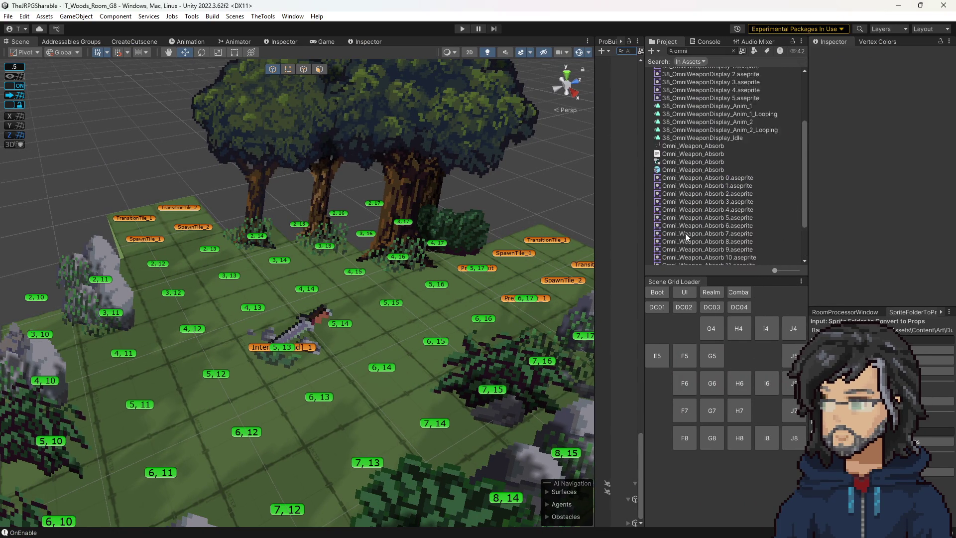
Step: Clear the Project window's omni search and browse the assets down to Woods/G8
left_click(734, 51)
scroll(731, 201, "down", 10)
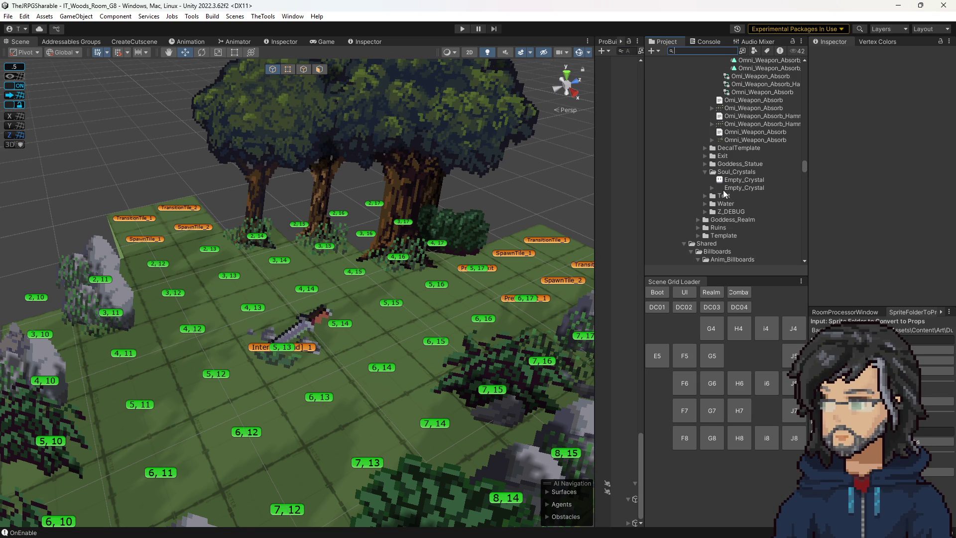
scroll(734, 193, "down", 3)
scroll(730, 187, "up", 3)
scroll(728, 183, "up", 10)
scroll(737, 201, "up", 10)
scroll(725, 198, "up", 10)
scroll(724, 203, "down", 8)
scroll(726, 138, "up", 3)
scroll(726, 137, "up", 3)
left_click(724, 123)
key("Left")
key("Left")
key("Left")
scroll(755, 144, "down", 15)
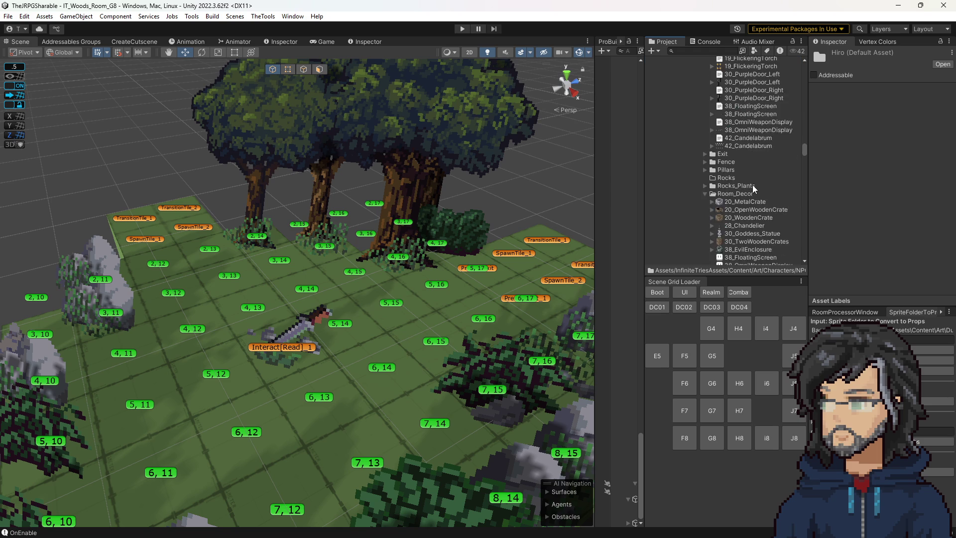
scroll(750, 184, "down", 15)
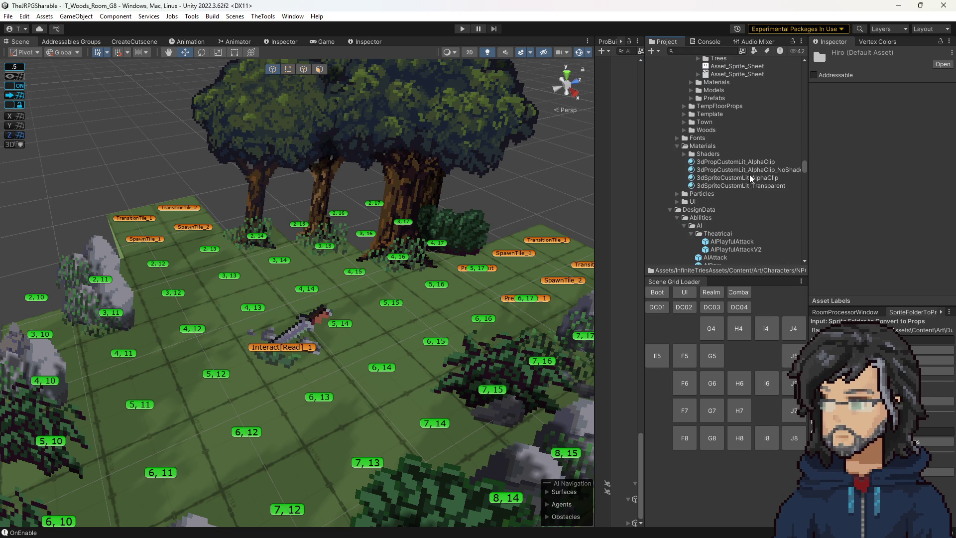
scroll(742, 184, "down", 12)
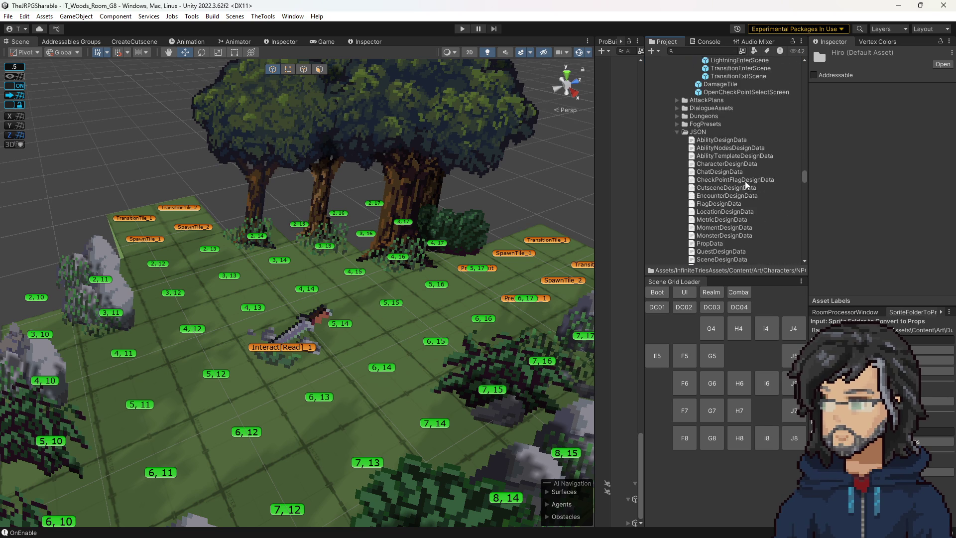
scroll(741, 183, "down", 5)
scroll(741, 183, "down", 10)
scroll(734, 177, "down", 12)
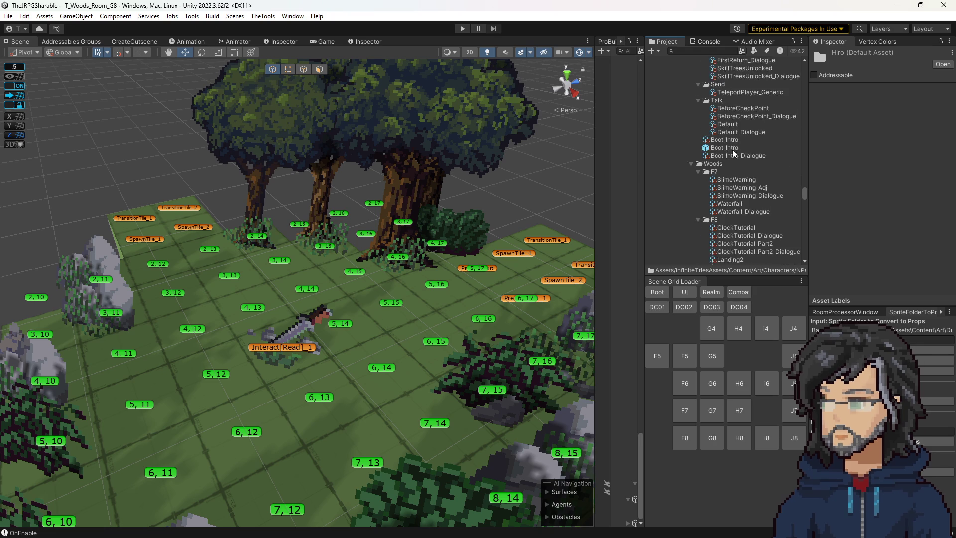
scroll(735, 204, "up", 3)
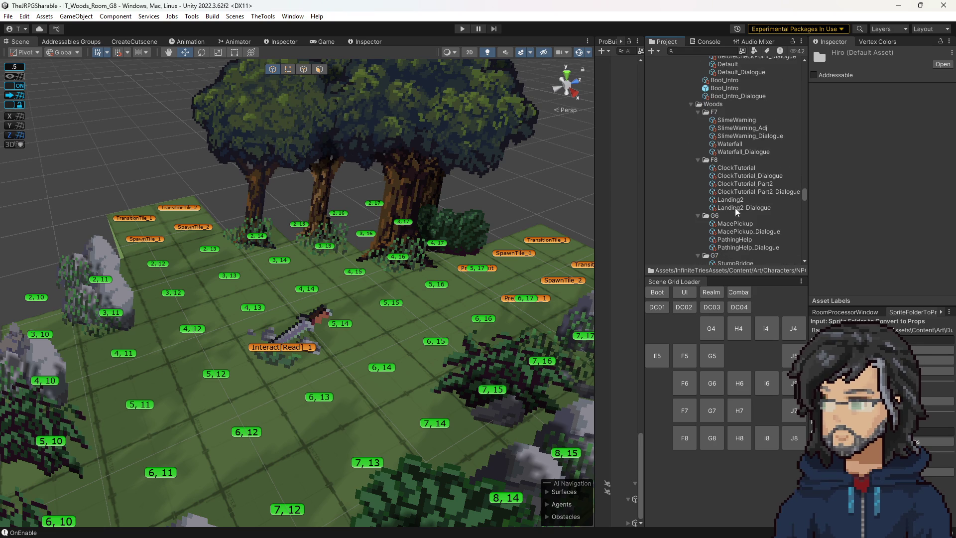
scroll(729, 191, "down", 5)
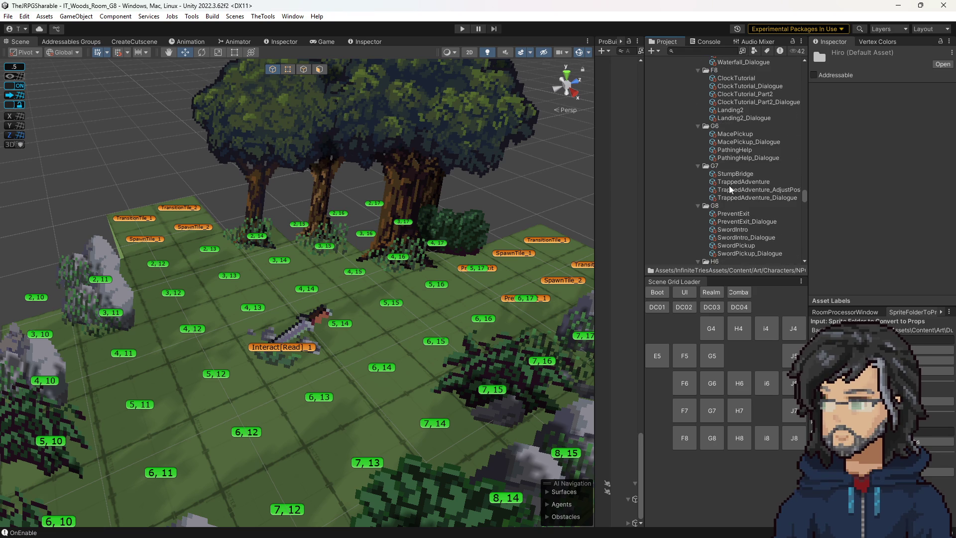
Step: Tick 'Dont Run Wait At All' on SwordPickup's Modify Animation Parameter step, then enter Play mode
left_click(732, 230)
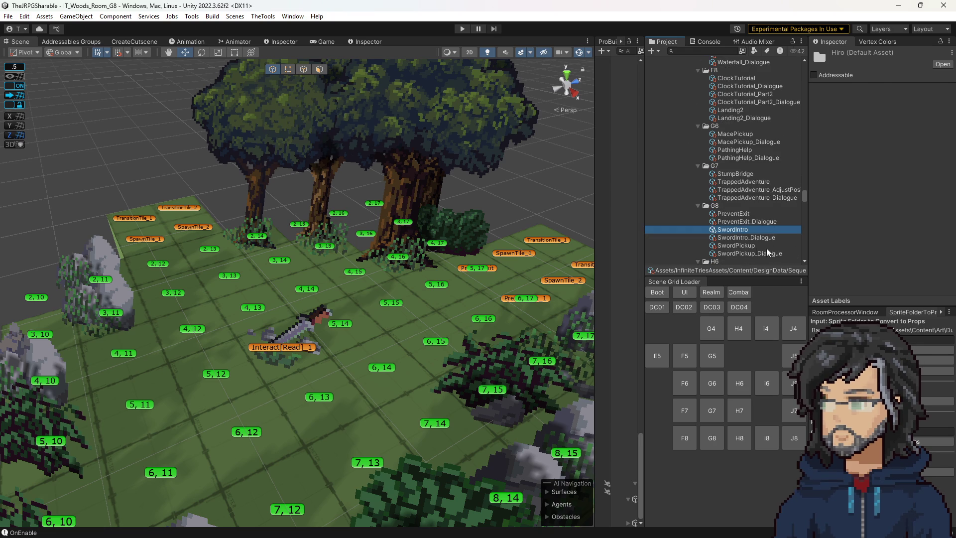
left_click(757, 246)
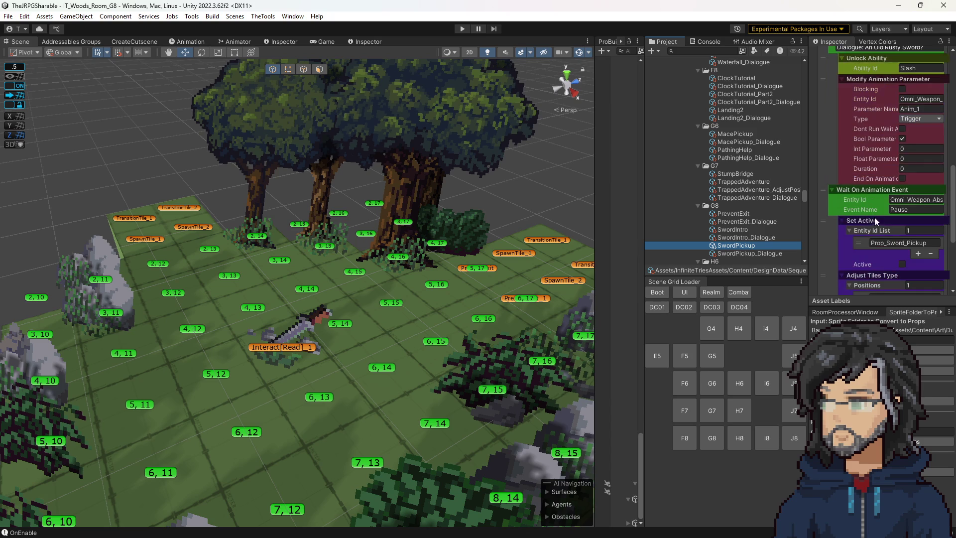
left_click(902, 129)
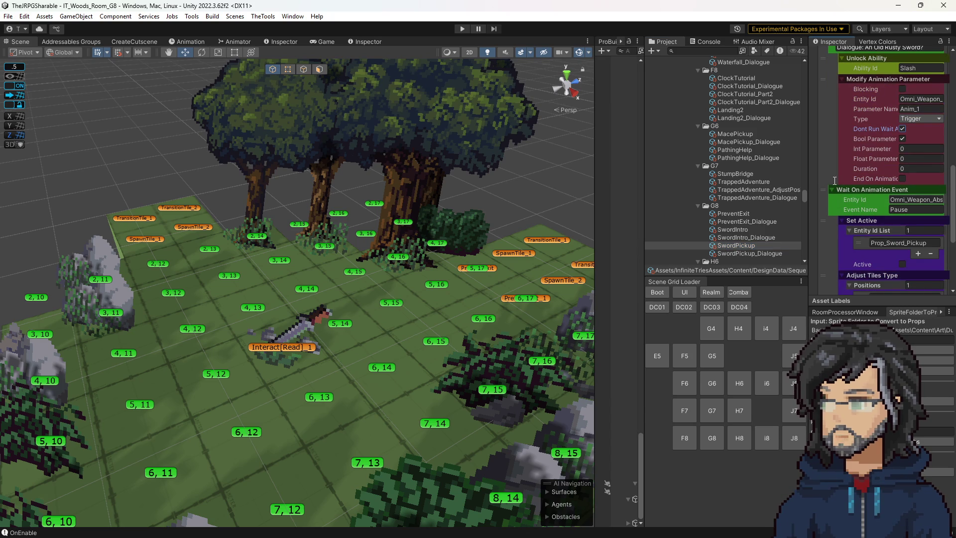
left_click(484, 147)
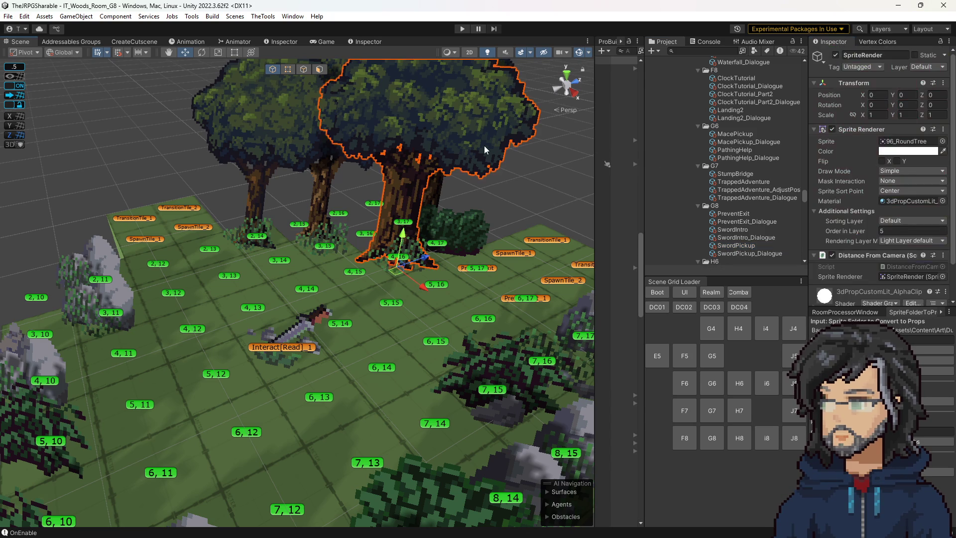
left_click(463, 29)
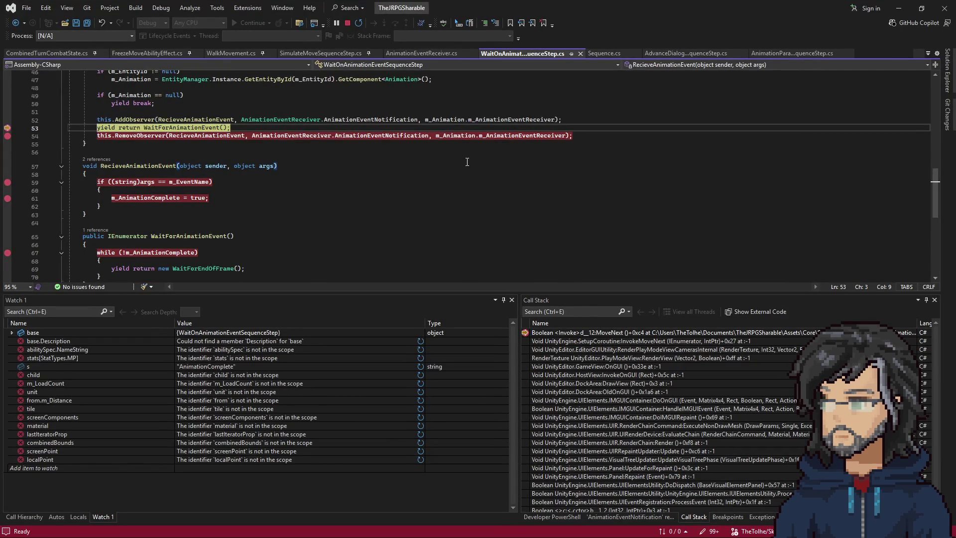
Step: Resume execution through the dialogue-step breakpoints until the game pauses again
key("F5")
key("F5")
key("F5")
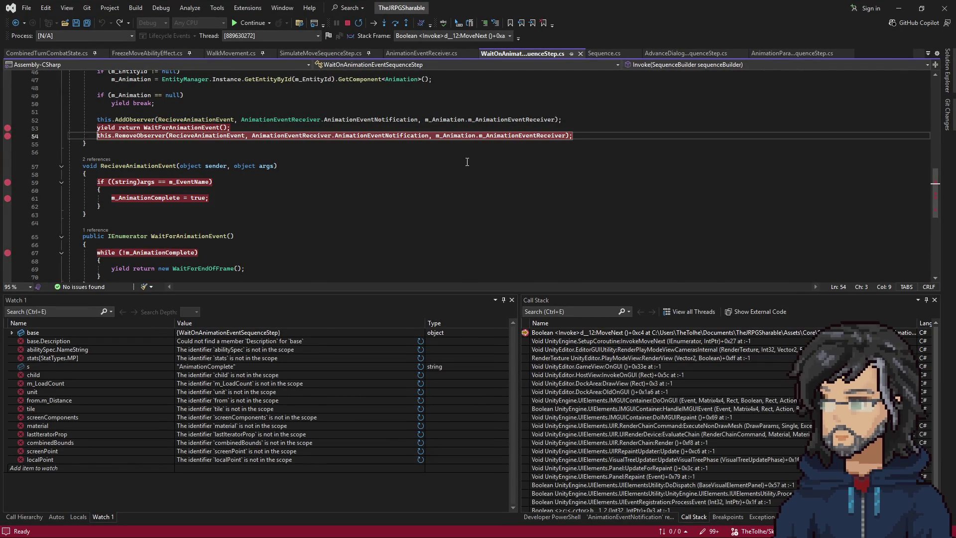
key("F5")
key("alt+Tab")
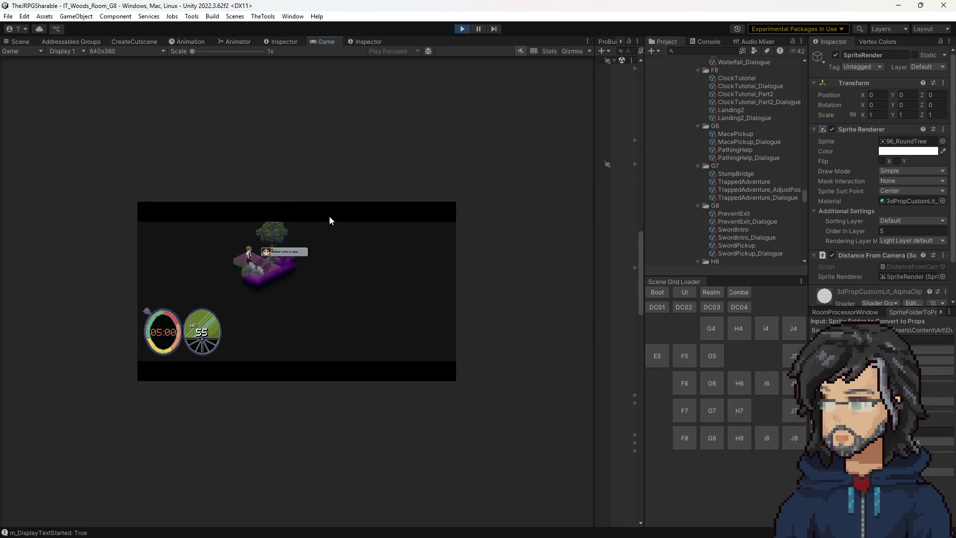
key("F5")
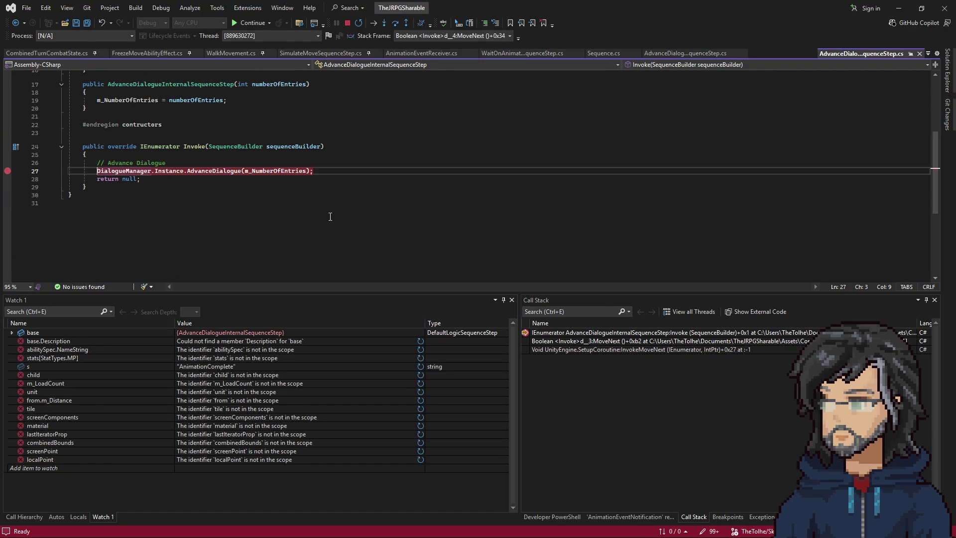
key("F5")
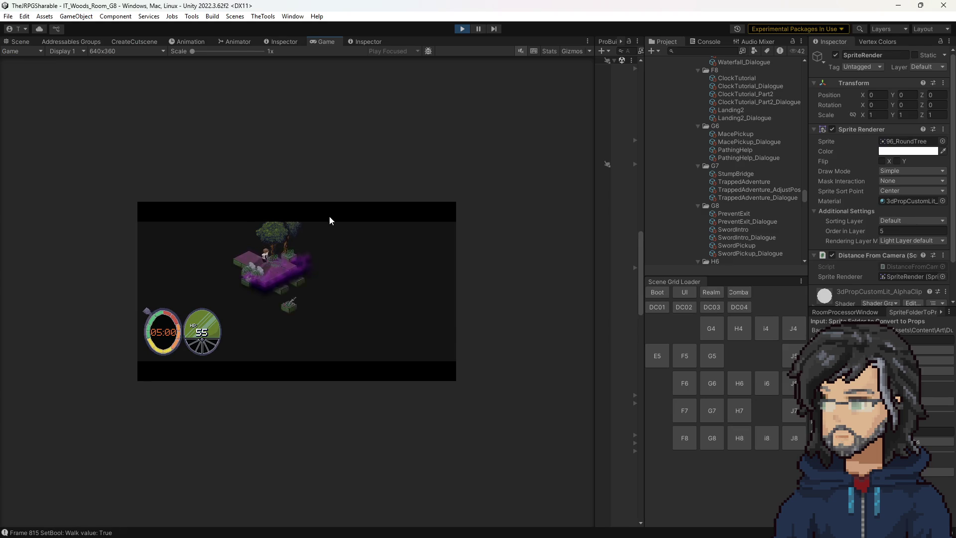
key("F5")
key("F5")
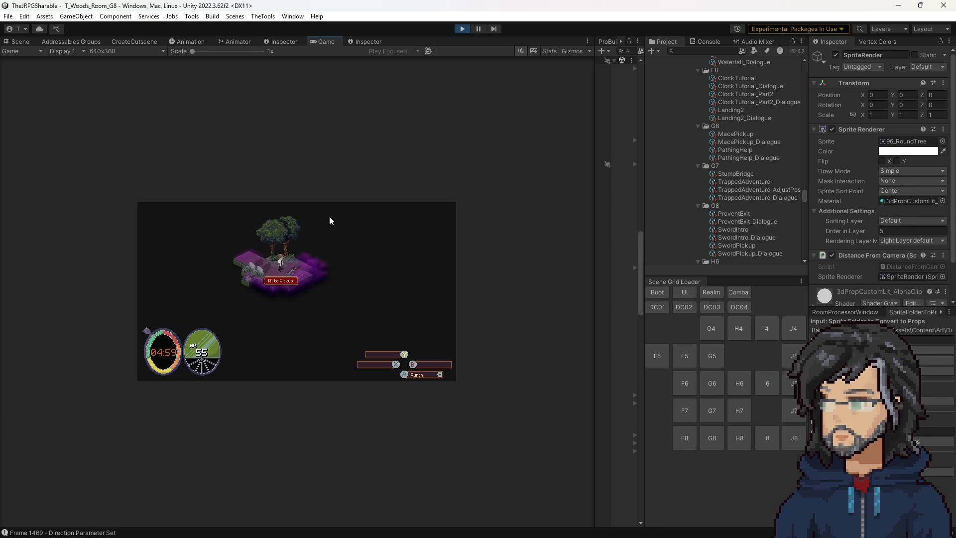
key("Return")
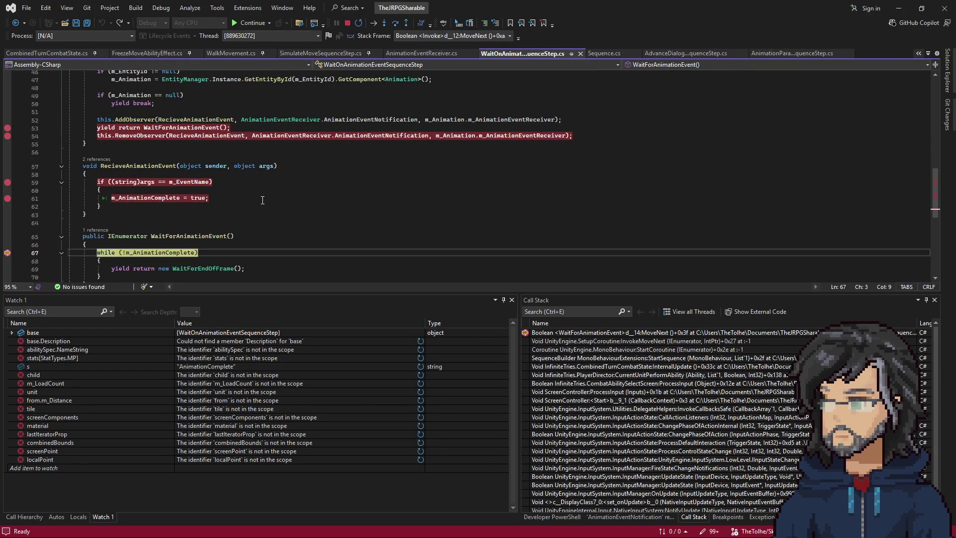
key("F5")
key("F5")
key("F5")
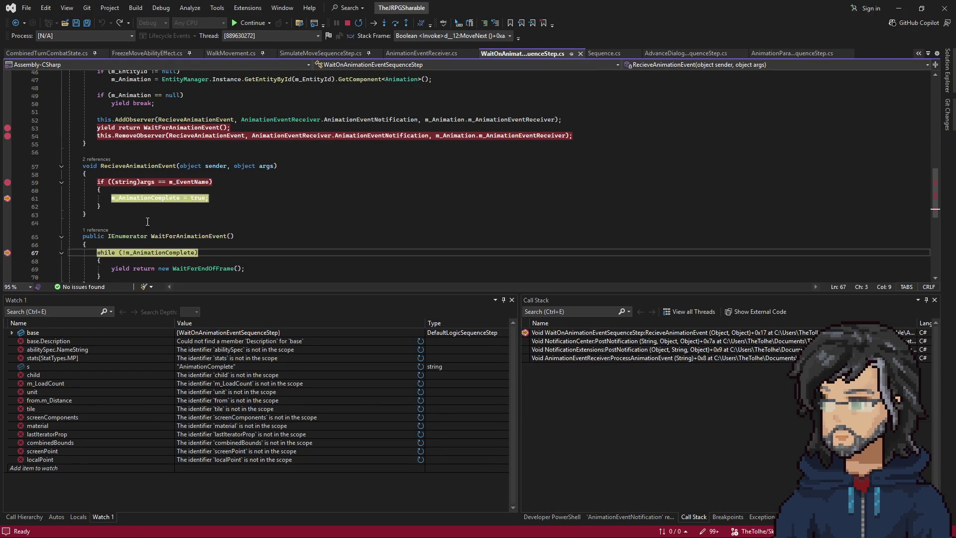
key("F5")
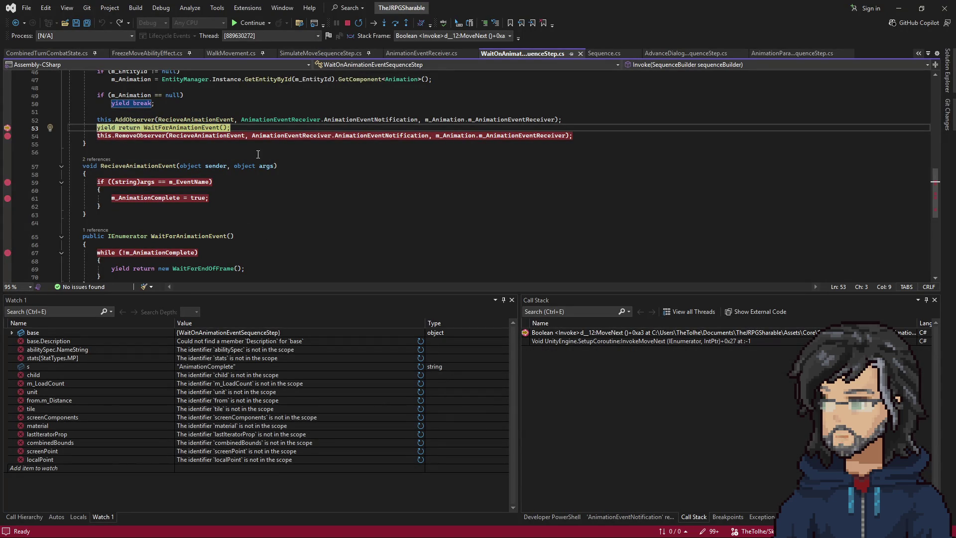
Step: Inspect the RecieveAnimationEvent handler and its RemoveObserver call, then step into the wait loop
left_click(260, 188)
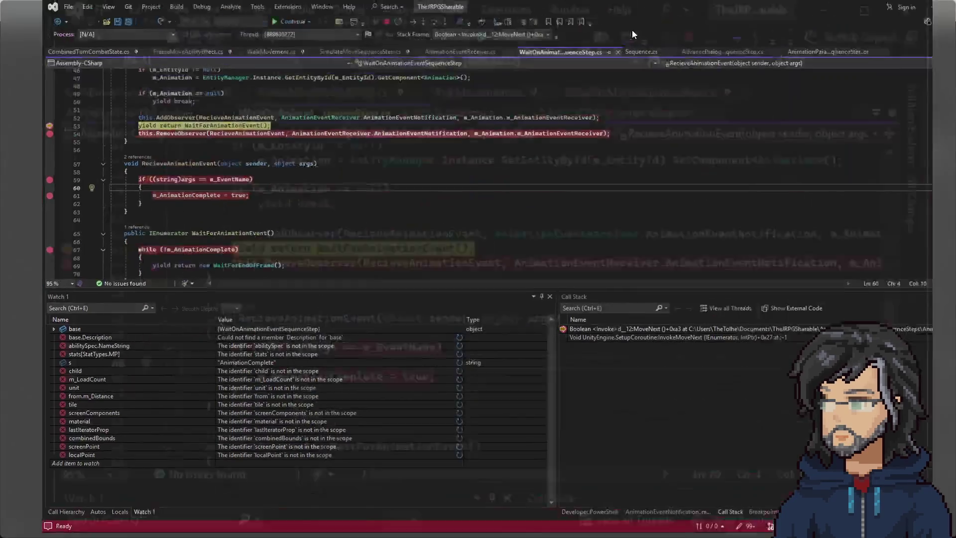
left_click(342, 167)
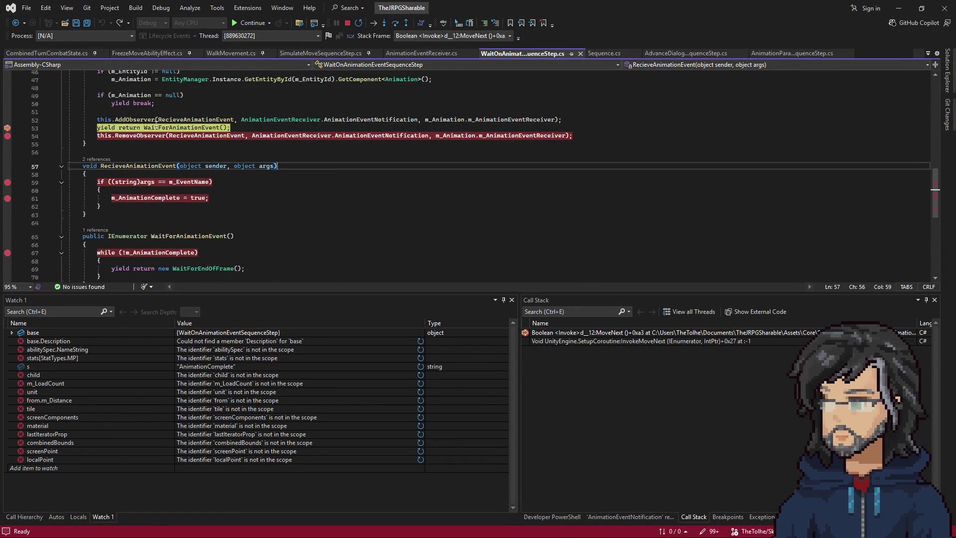
scroll(183, 172, "up", 3)
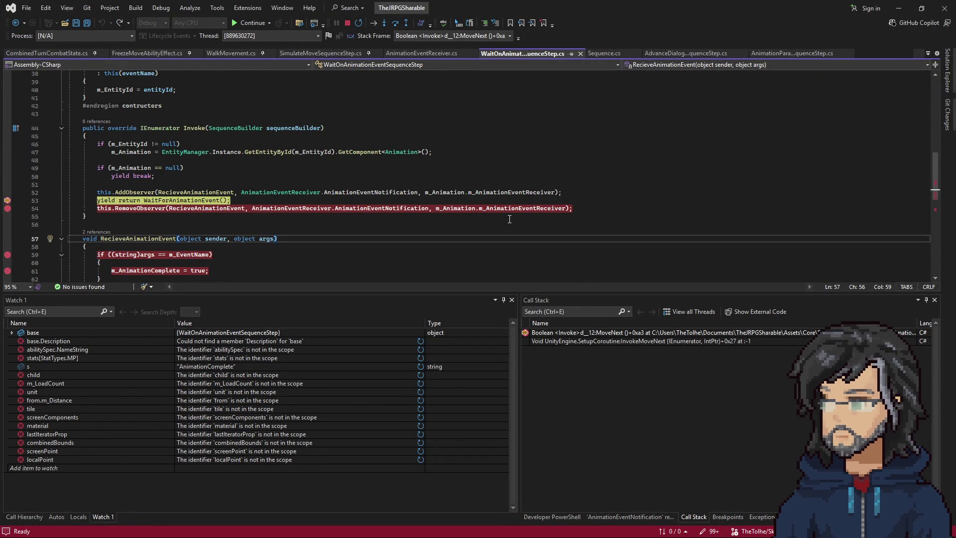
mouse_move(452, 211)
scroll(143, 226, "down", 4)
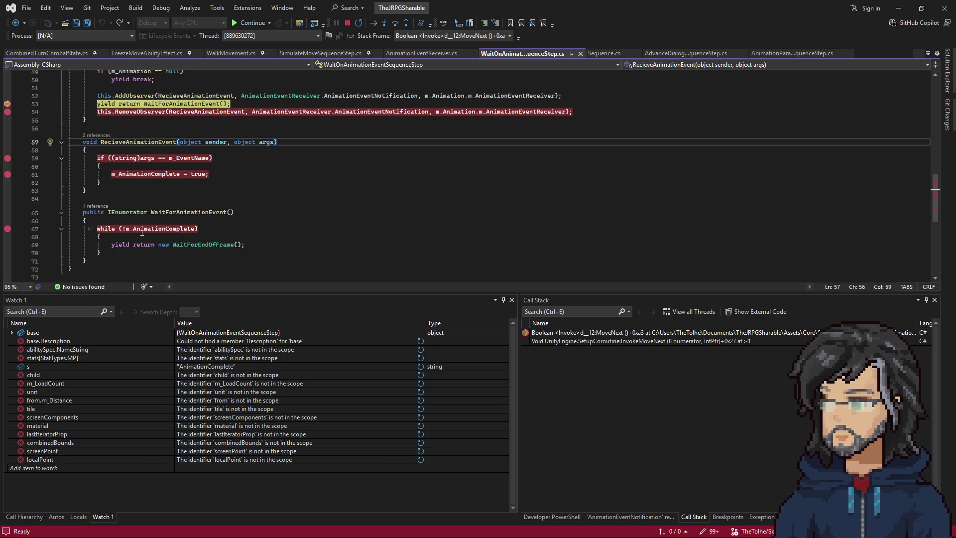
mouse_move(143, 229)
mouse_move(198, 160)
mouse_move(166, 173)
left_click_drag(109, 116, 206, 116)
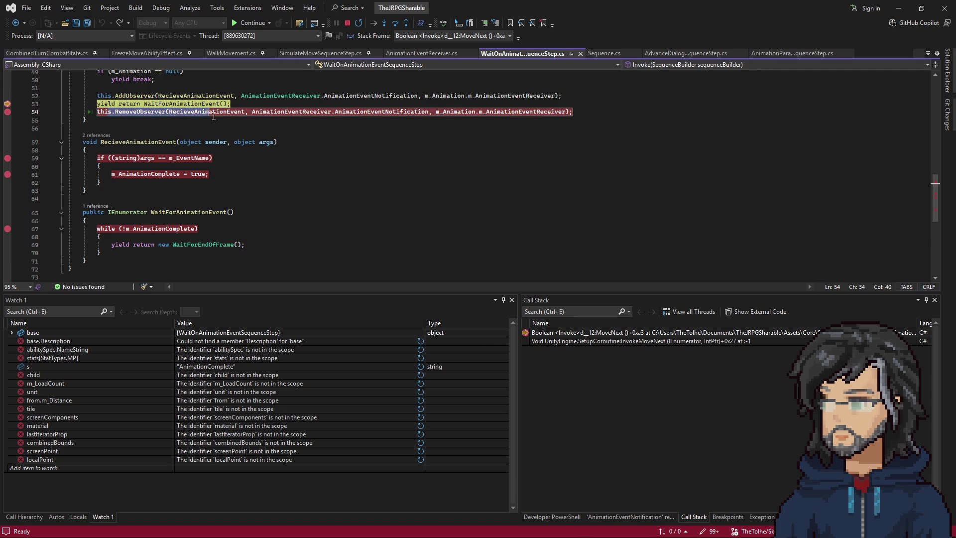
scroll(300, 192, "up", 2)
key("F10")
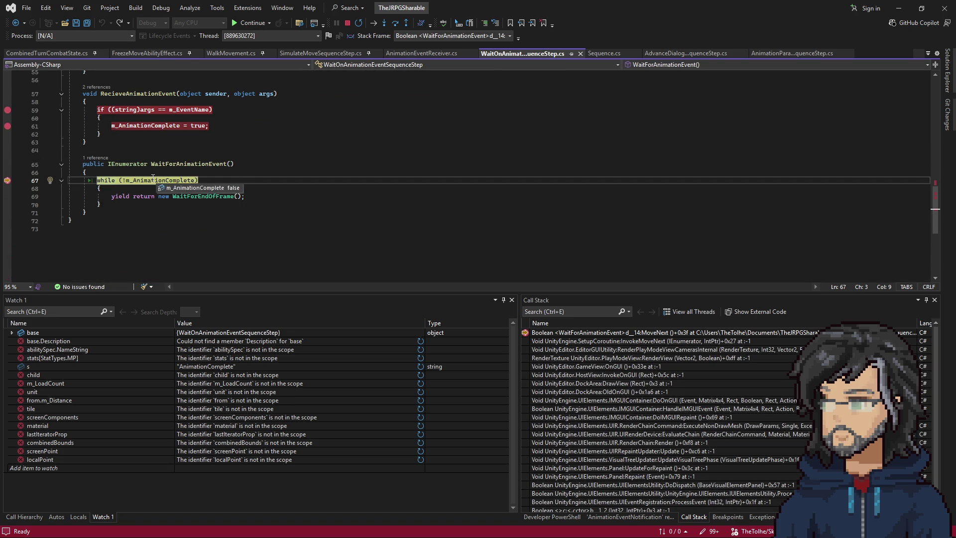
Step: Continue to the line 59 breakpoint for 'Pause' and walk the Call Stack to the PostNotification caller
double_click(600, 5)
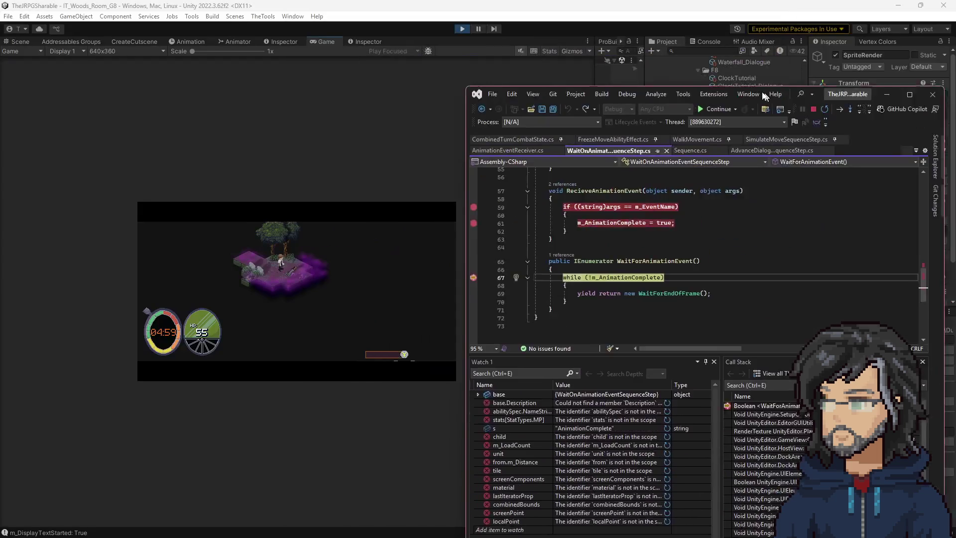
key("F5")
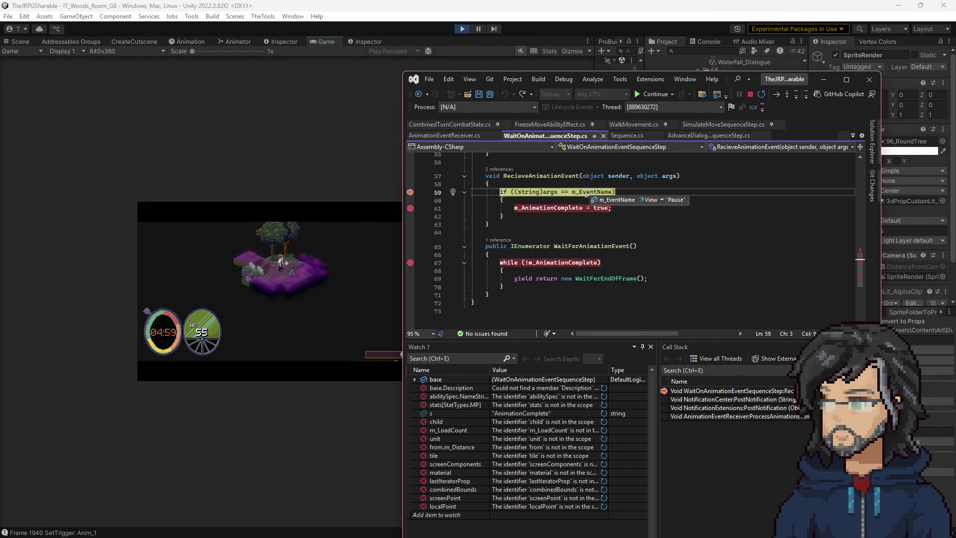
mouse_move(550, 194)
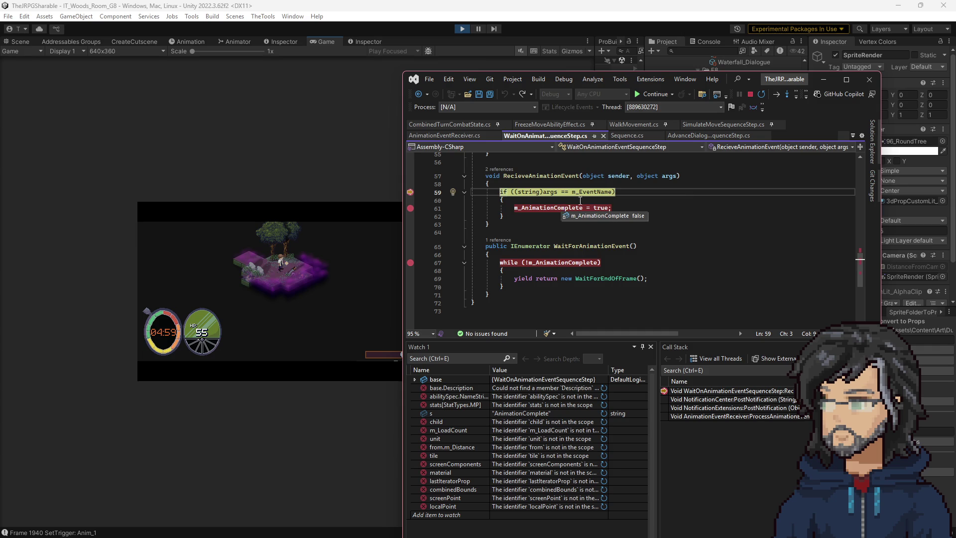
double_click(749, 399)
double_click(745, 407)
double_click(740, 417)
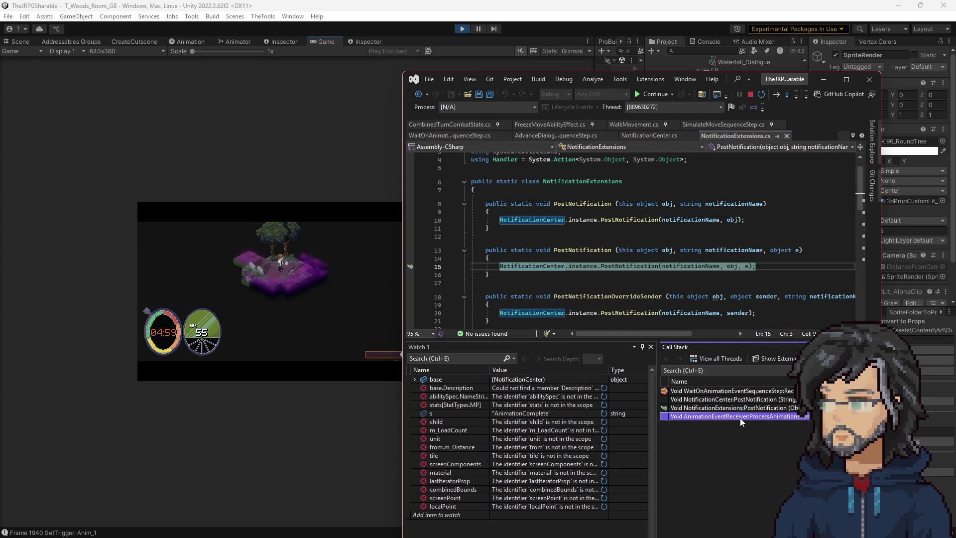
Step: Inspect the 'this' and m_Animator data tips and expand runtimeAnimatorController, then dismiss the tip
mouse_move(622, 261)
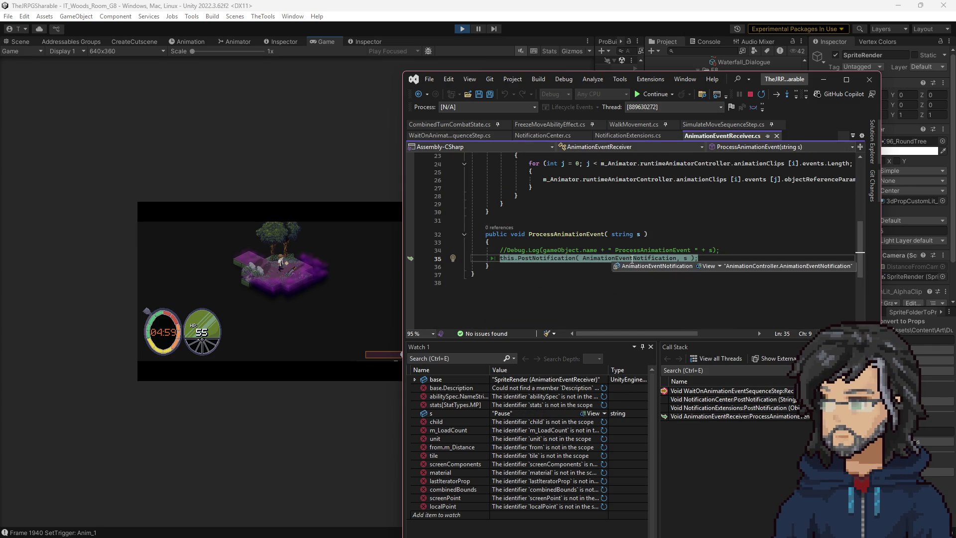
mouse_move(507, 261)
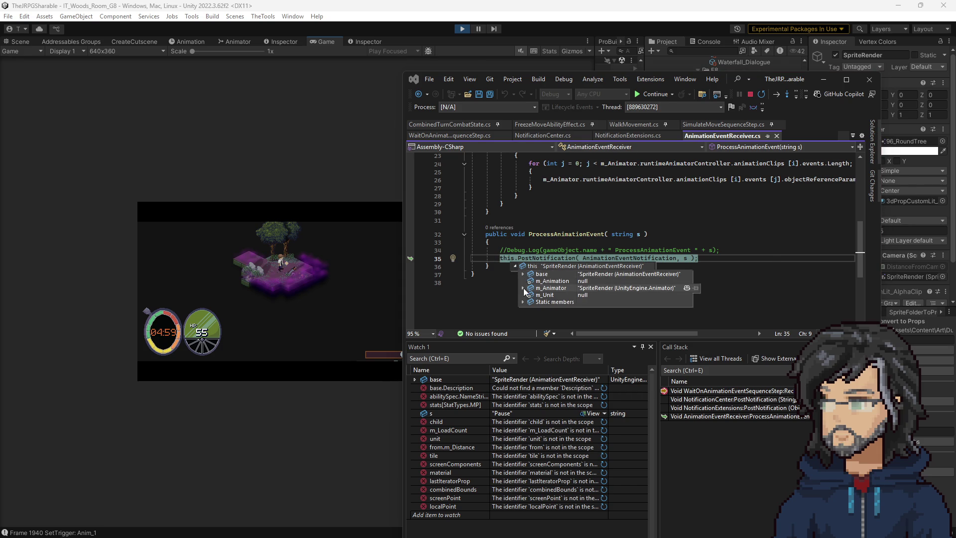
mouse_move(525, 289)
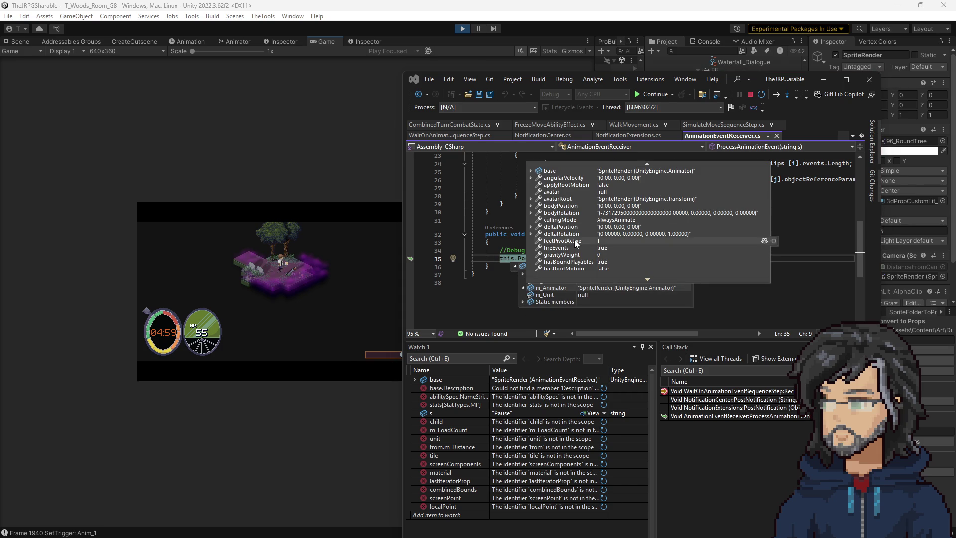
scroll(578, 236, "down", 2)
scroll(578, 236, "down", 2)
scroll(584, 239, "down", 6)
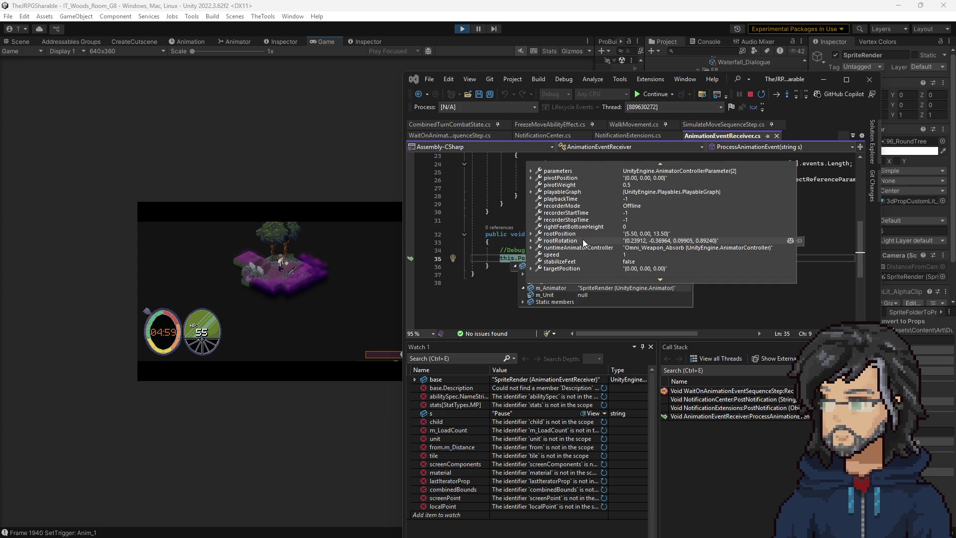
scroll(583, 238, "down", 2)
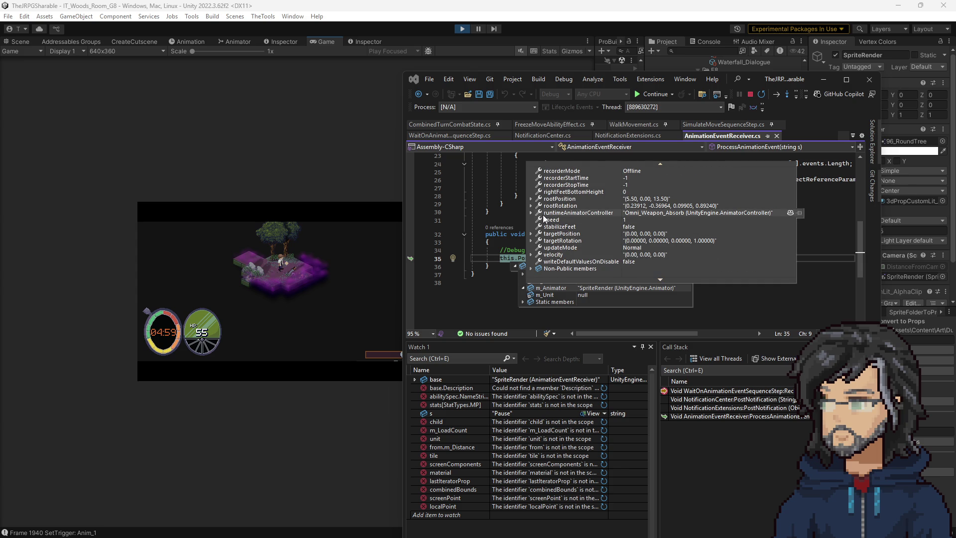
left_click(538, 213)
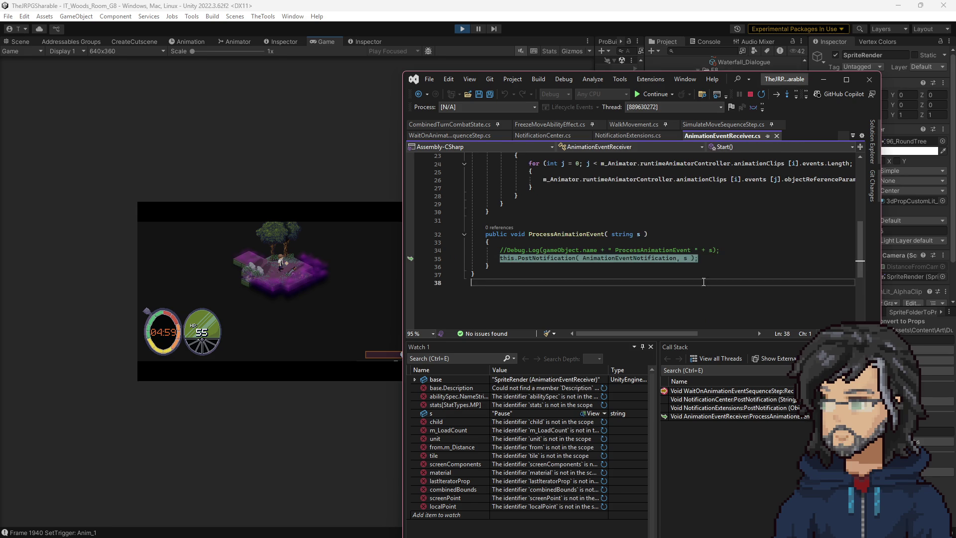
left_click(627, 258)
Step: Step through WaitOnAnimationEventSequenceStep's wait loop, checking the args and m_EventName values
key("alt+KP_Multiply")
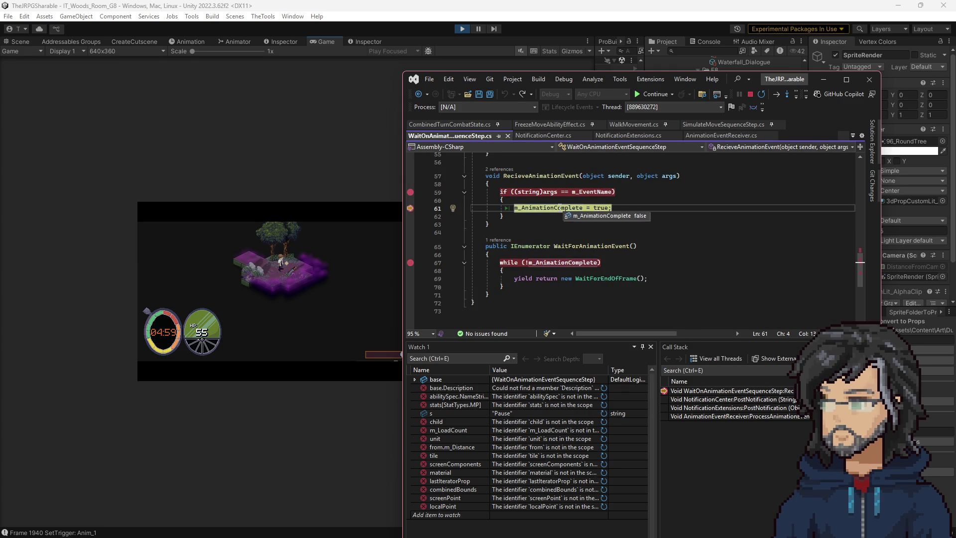
key("F5")
key("F10")
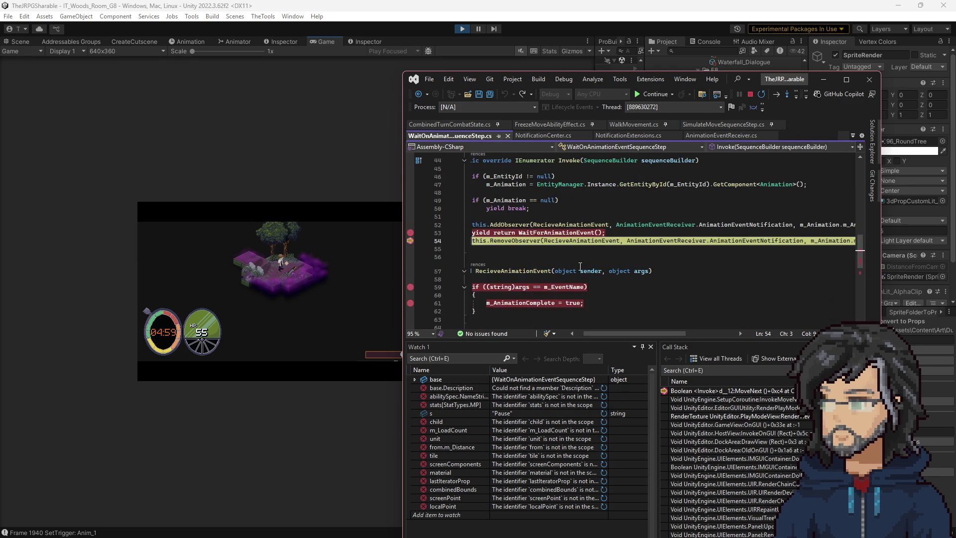
key("F5")
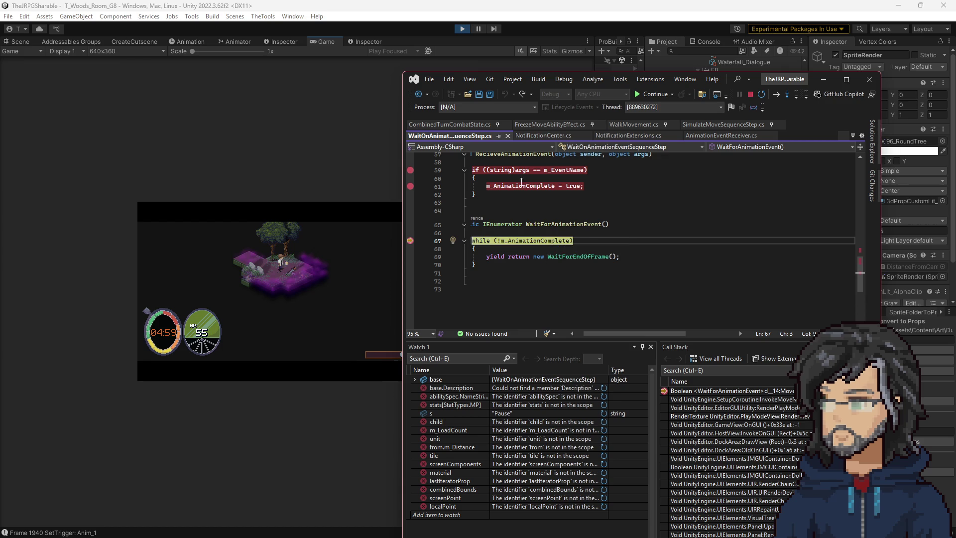
scroll(525, 224, "up", 4)
mouse_move(573, 263)
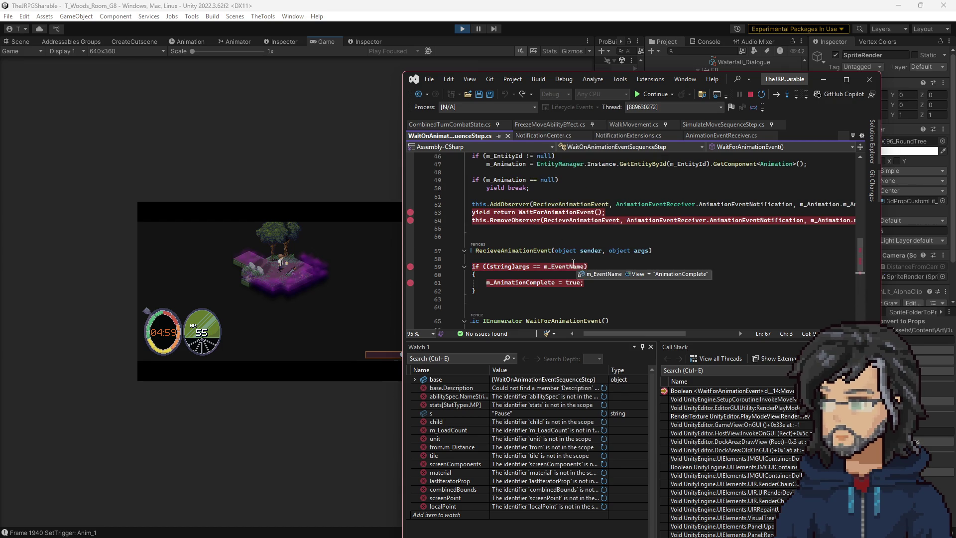
scroll(572, 266, "down", 4)
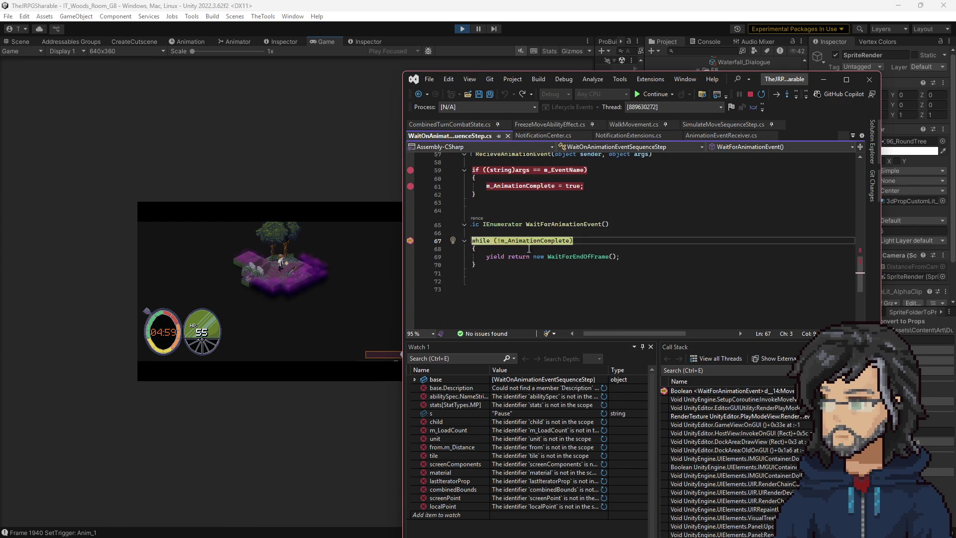
scroll(550, 248, "up", 3)
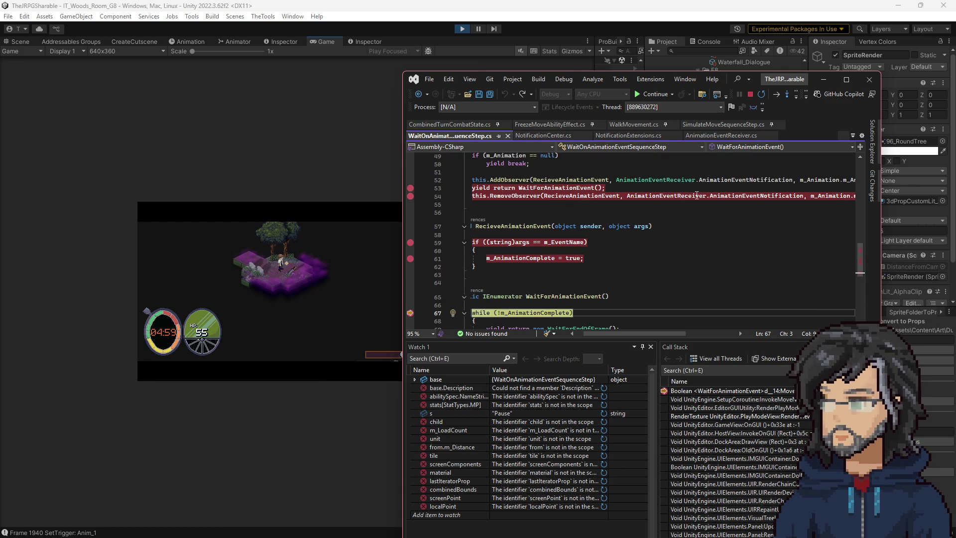
mouse_move(837, 196)
Step: Continue to the next animation event breakpoint and run past the flag assignment
key("F5")
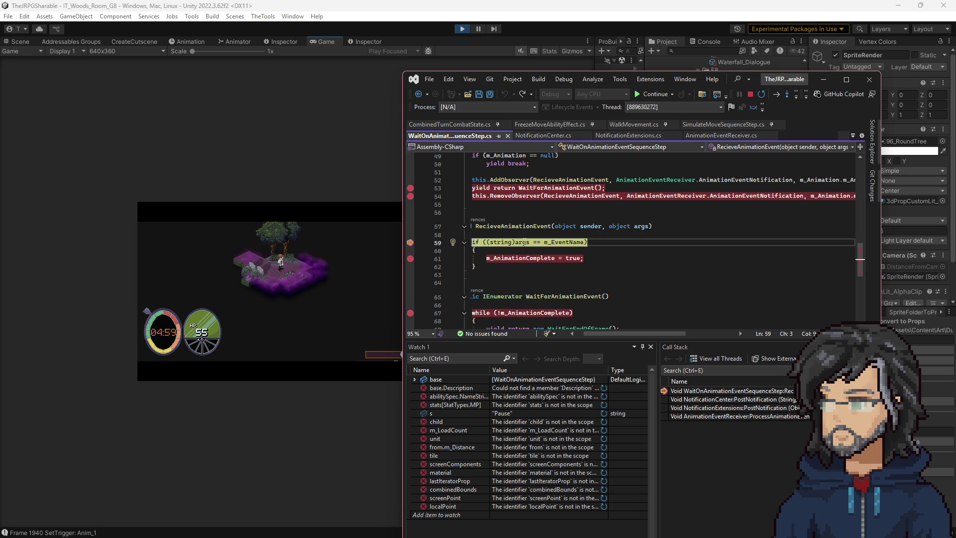
mouse_move(524, 243)
key("F10")
key("F10")
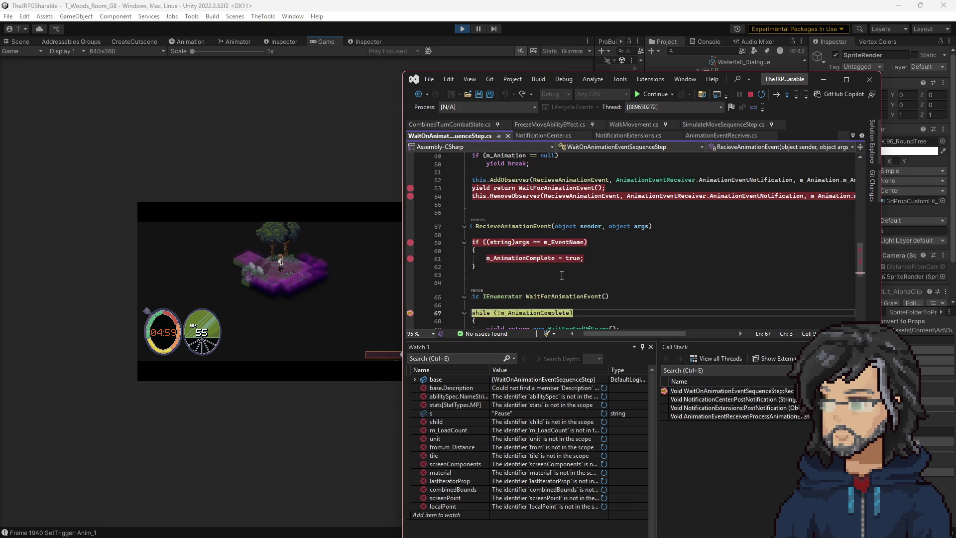
key("F5")
key("F5")
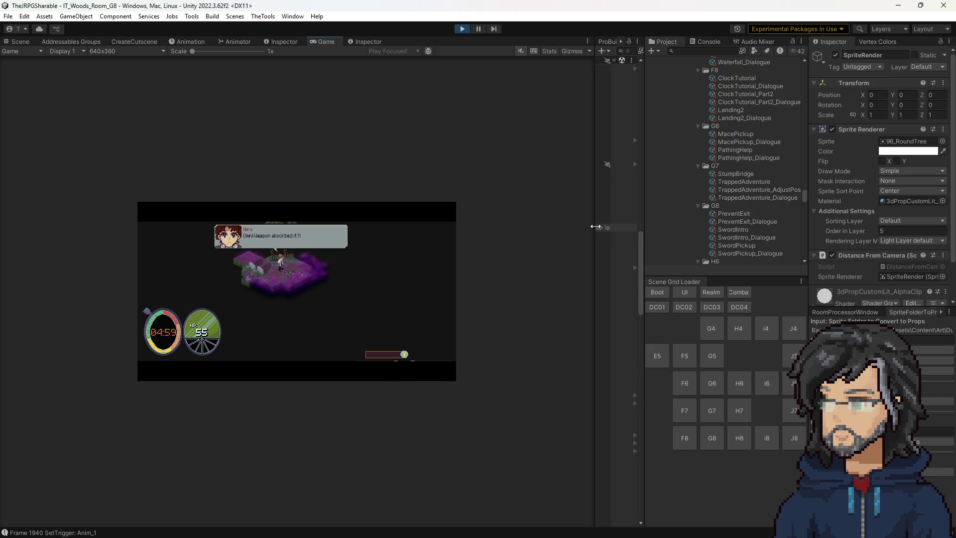
Step: Widen the Game view to 2x scale and restart play mode to hit the line 53 breakpoint
left_click_drag(595, 228, 715, 233)
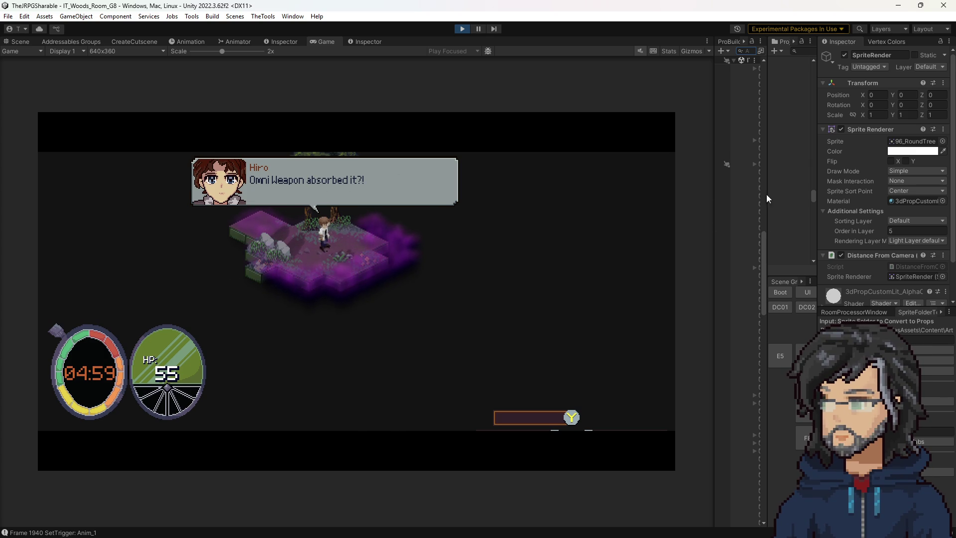
left_click(467, 31)
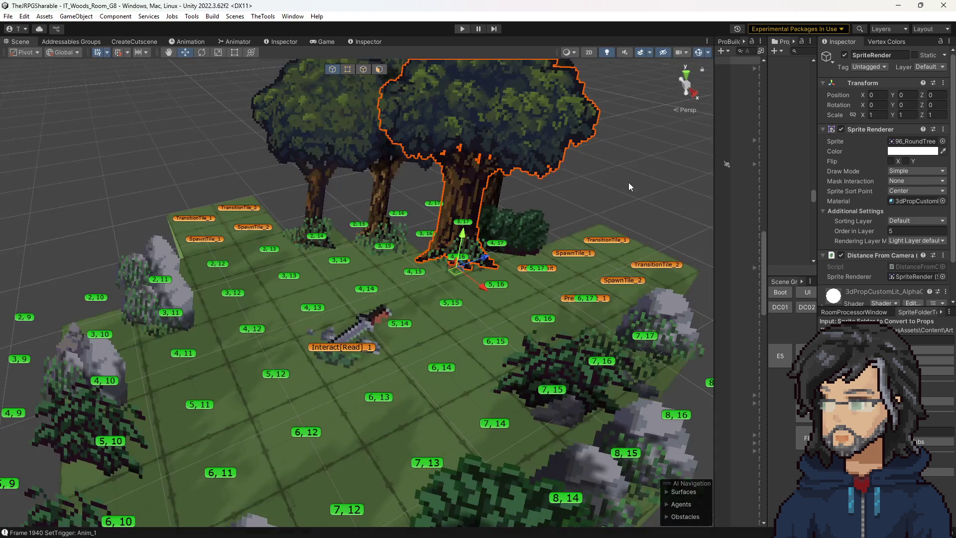
left_click(460, 29)
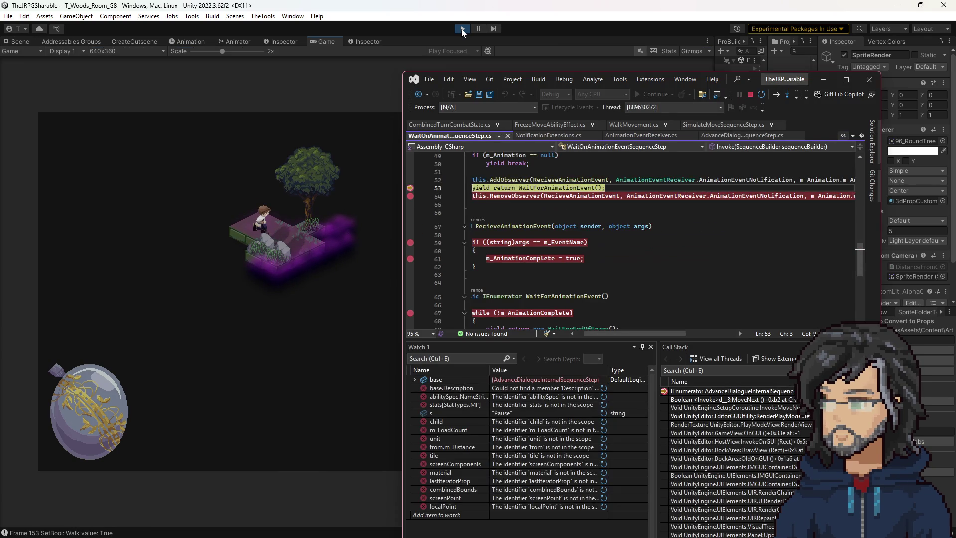
Step: Let the cutscene play to 'Omni Weapon absorbed it?!' twice, retesting once, then stop play mode
key("F5")
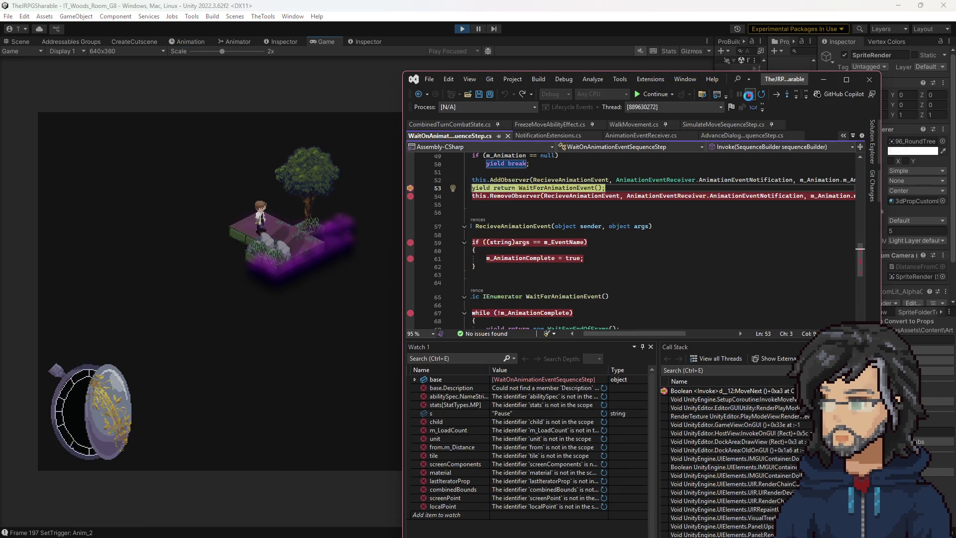
left_click(250, 324)
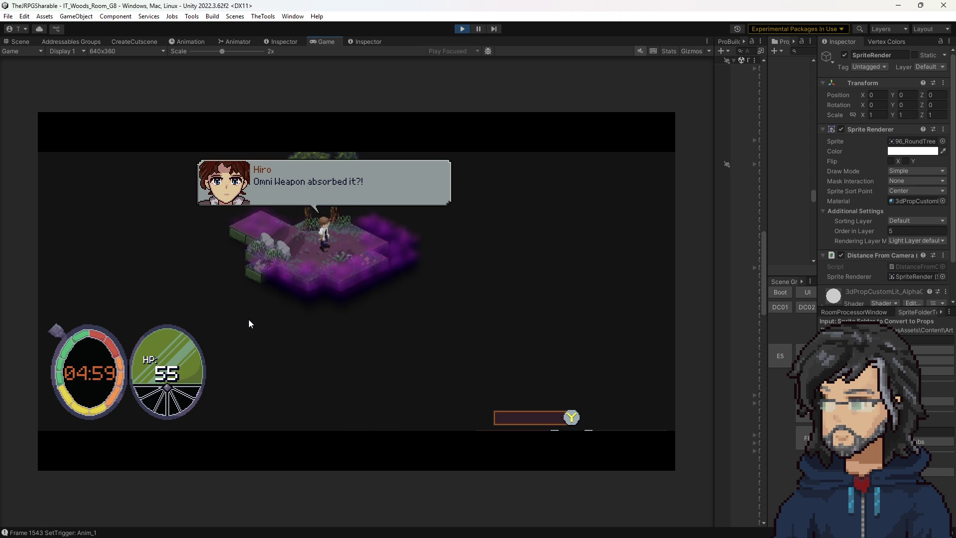
left_click(464, 30)
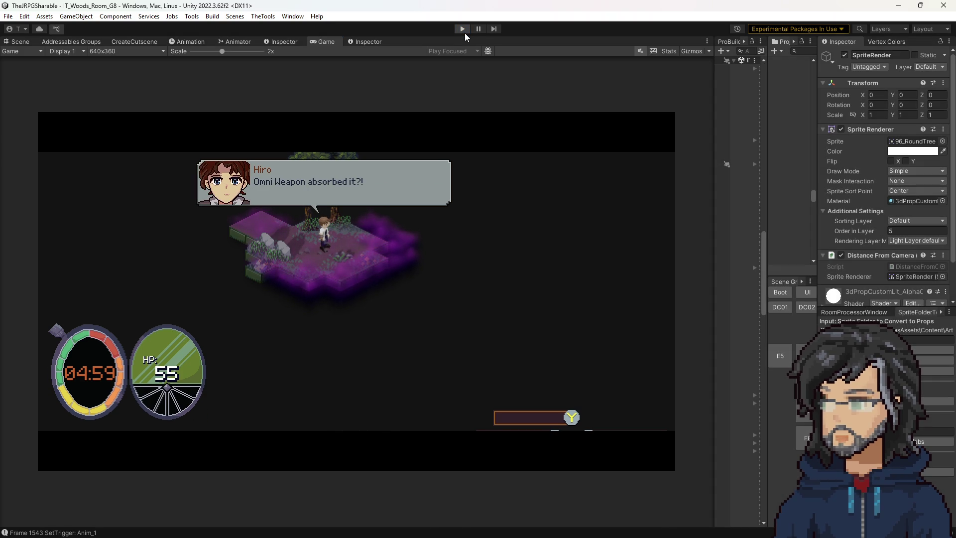
left_click(463, 29)
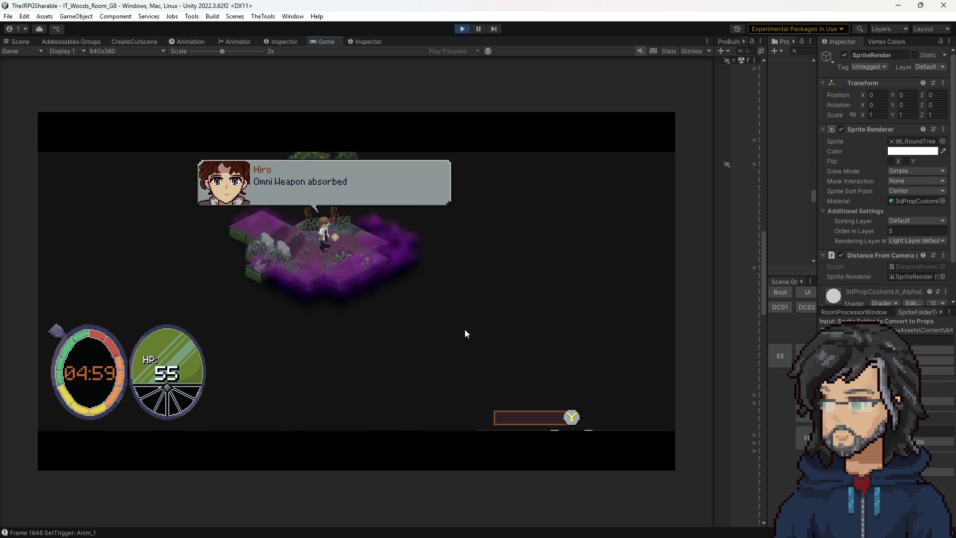
left_click(462, 28)
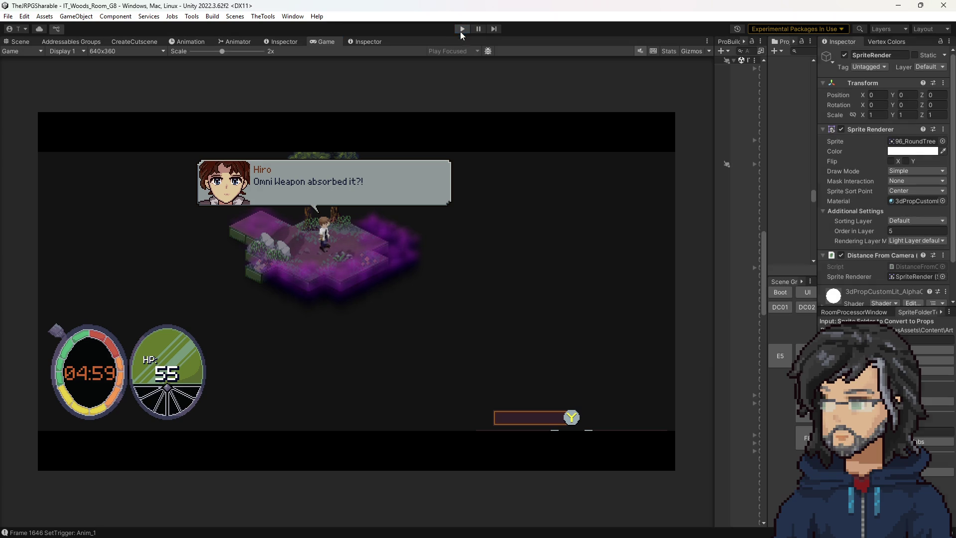
key("alt+Tab")
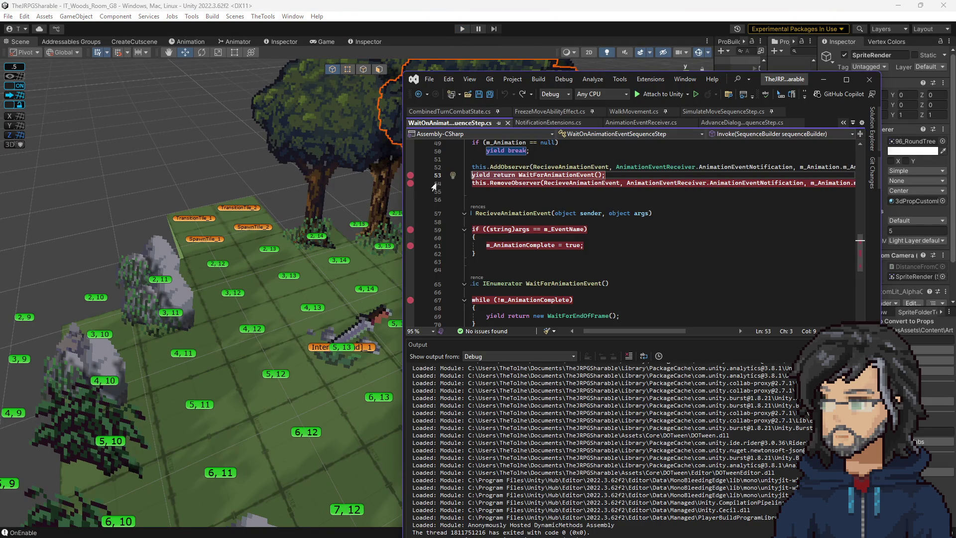
Step: Attach the Visual Studio debugger to Unity and start Play to break at line 53
left_click(645, 96)
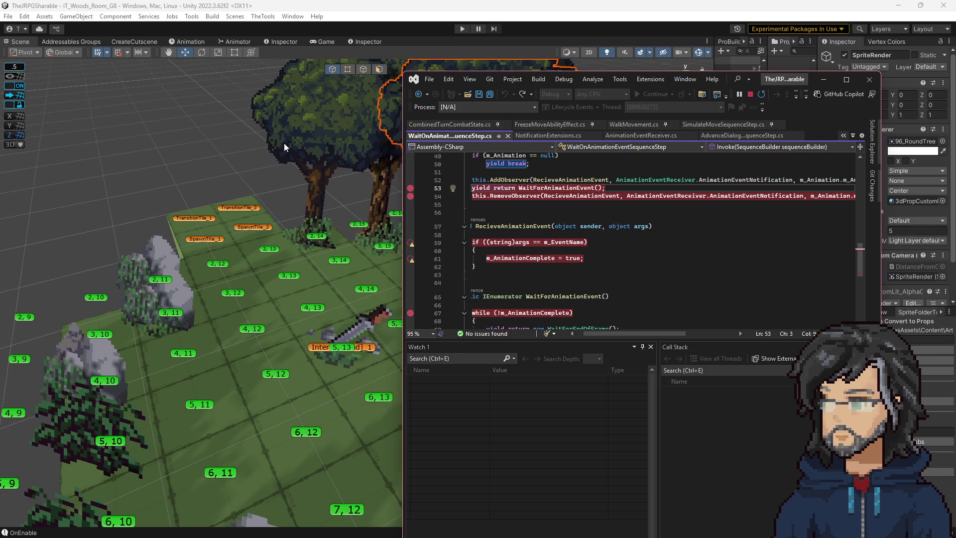
left_click(464, 28)
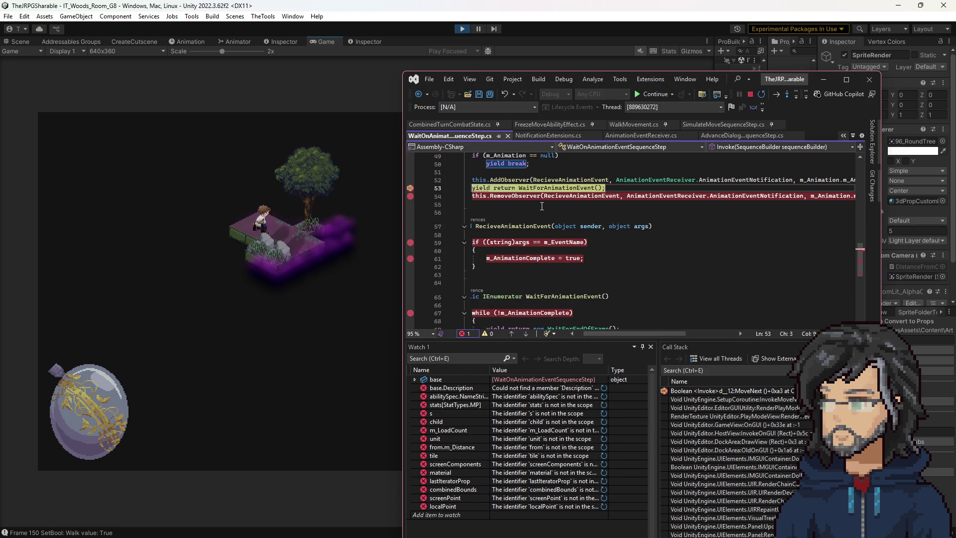
Step: Resume past the breakpoints and advance the Hiro and Goddess dialogue lines in the Game view
key("F5")
key("F5")
key("F5")
key("alt+Tab")
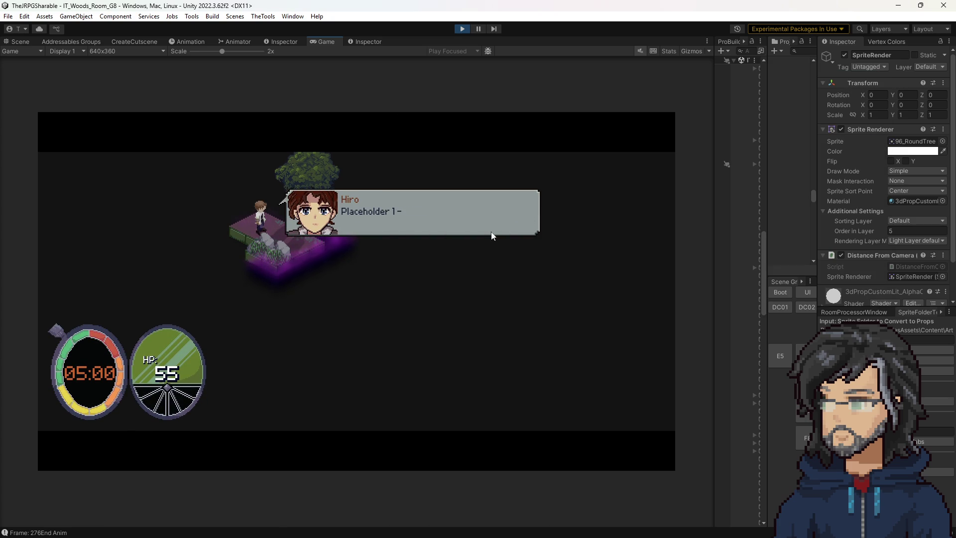
left_click(486, 243)
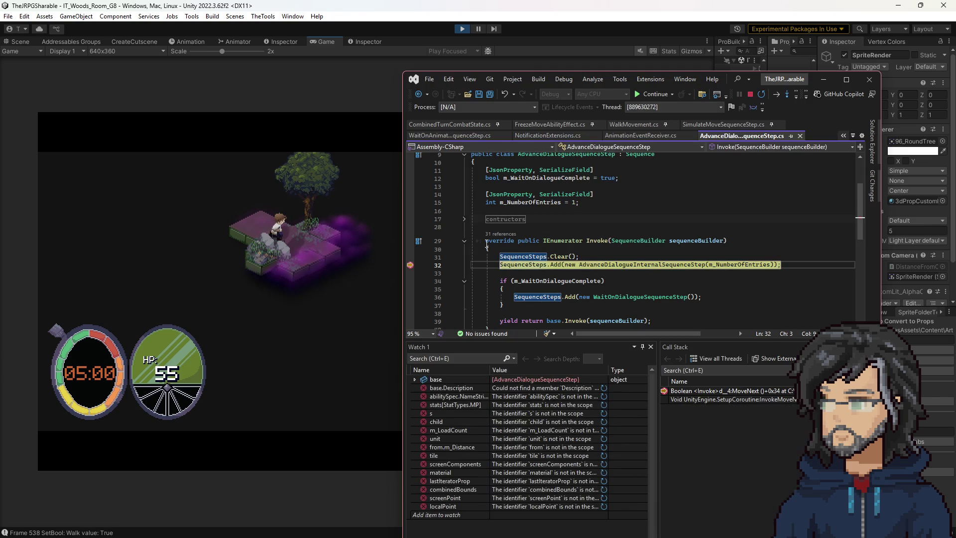
key("F5")
left_click(240, 290)
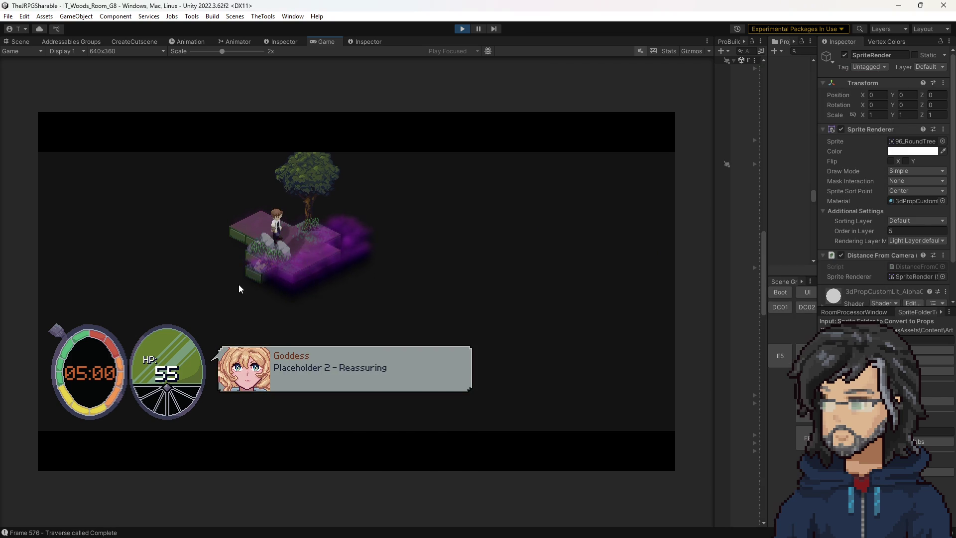
left_click(329, 276)
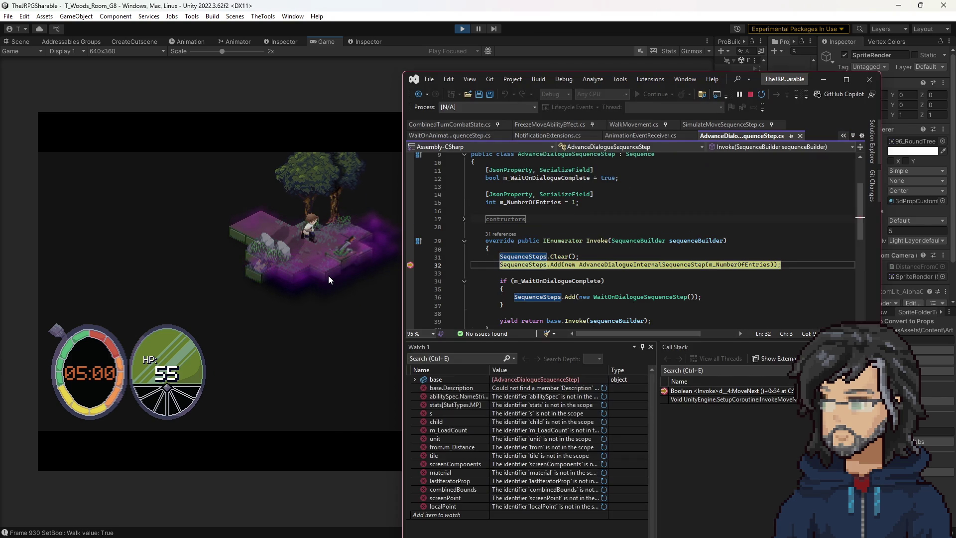
key("F5")
left_click(328, 275)
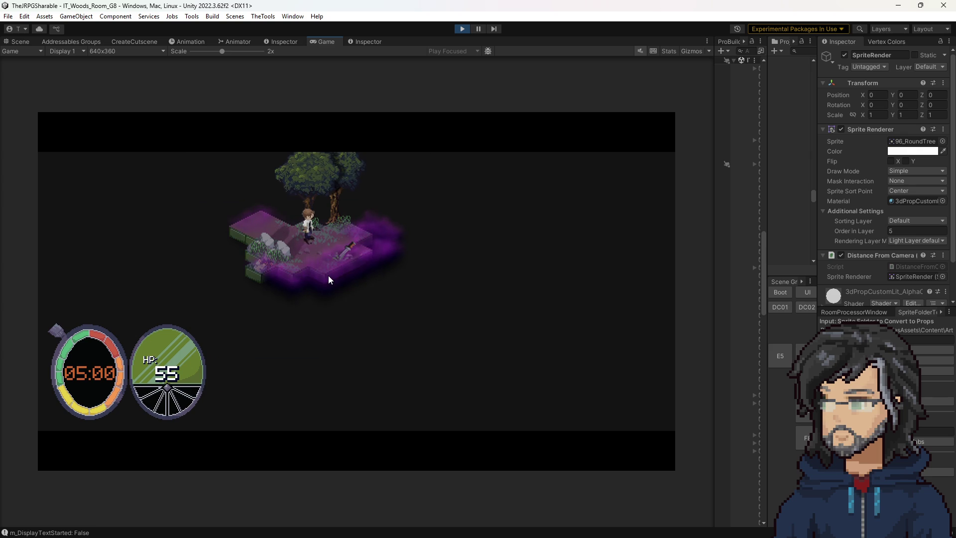
left_click(328, 276)
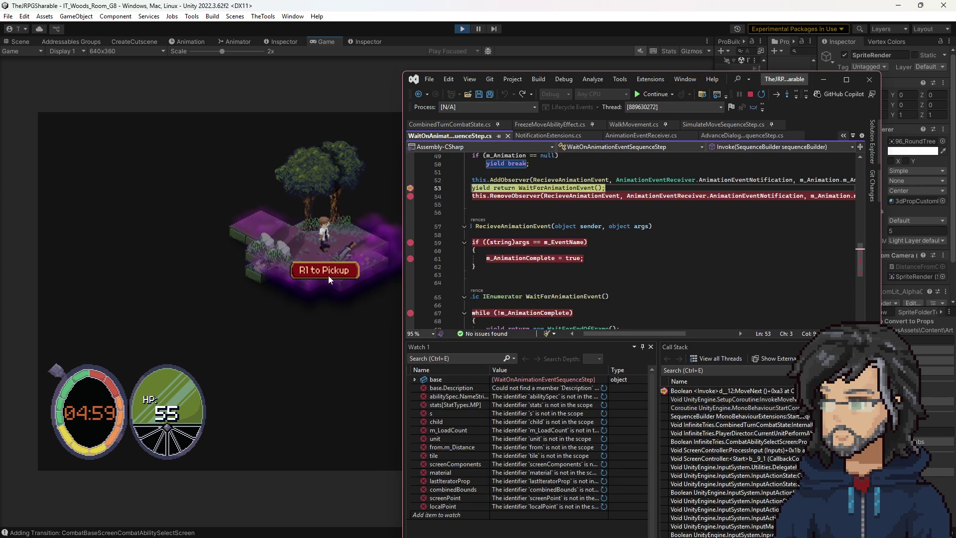
Step: Continue through both animation wait steps to the next dialogue step
key("F5")
key("F5")
key("F5")
key("F5")
key("F5")
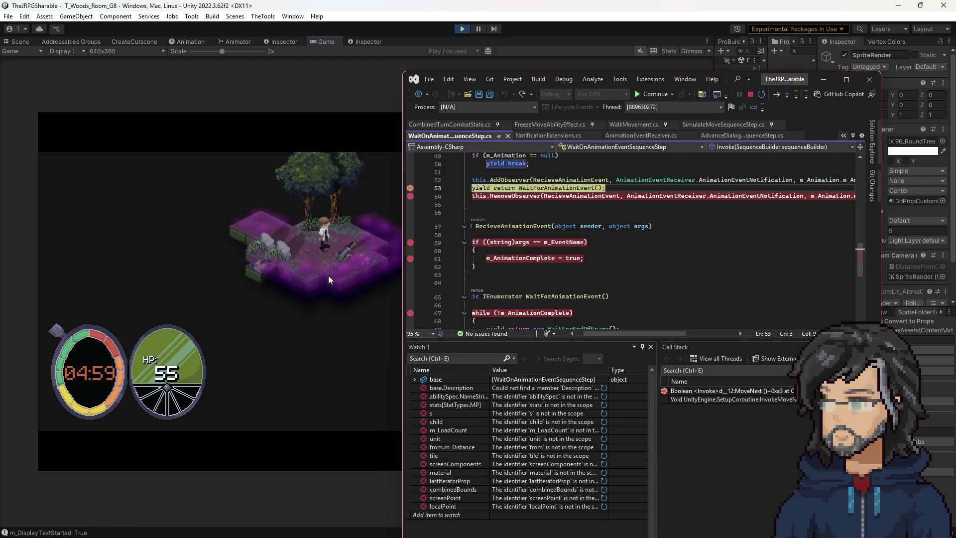
key("F5")
mouse_move(572, 244)
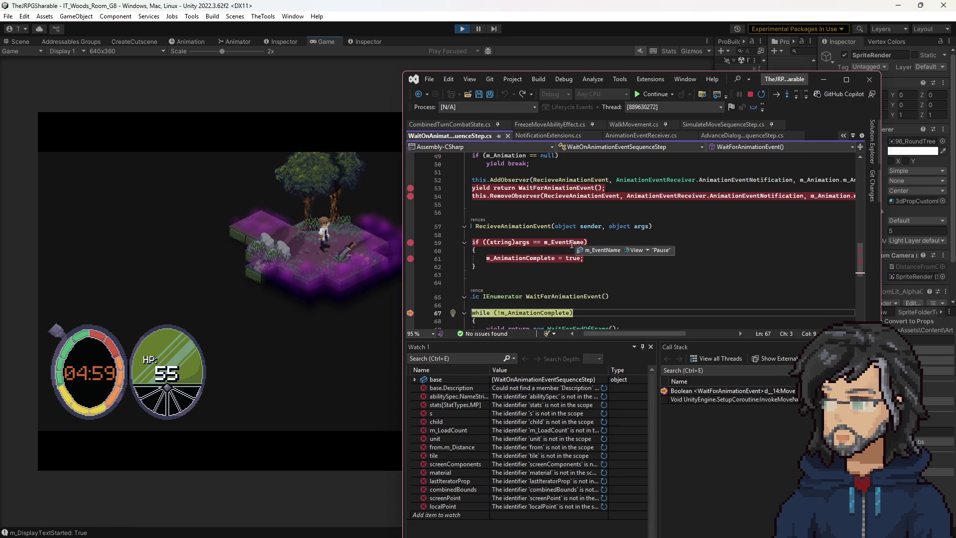
key("F5")
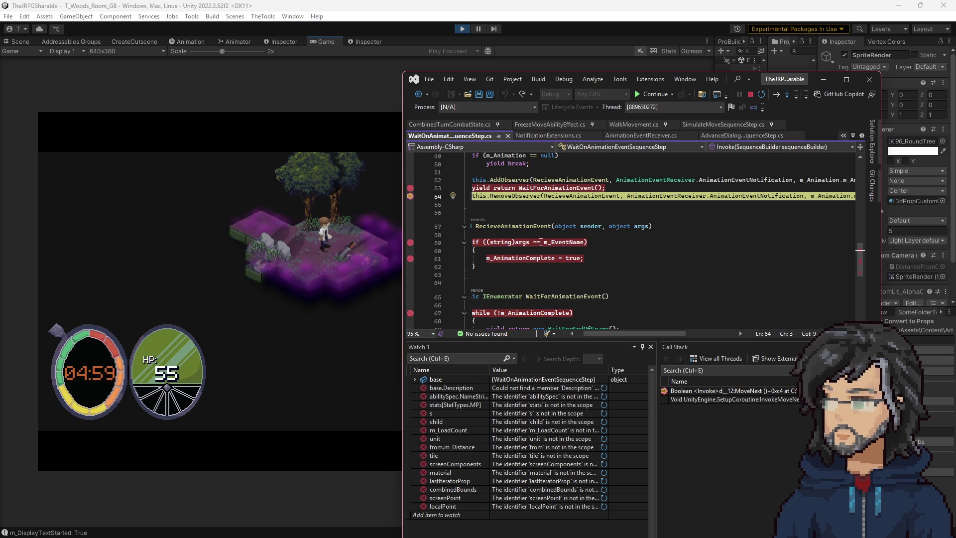
key("F5")
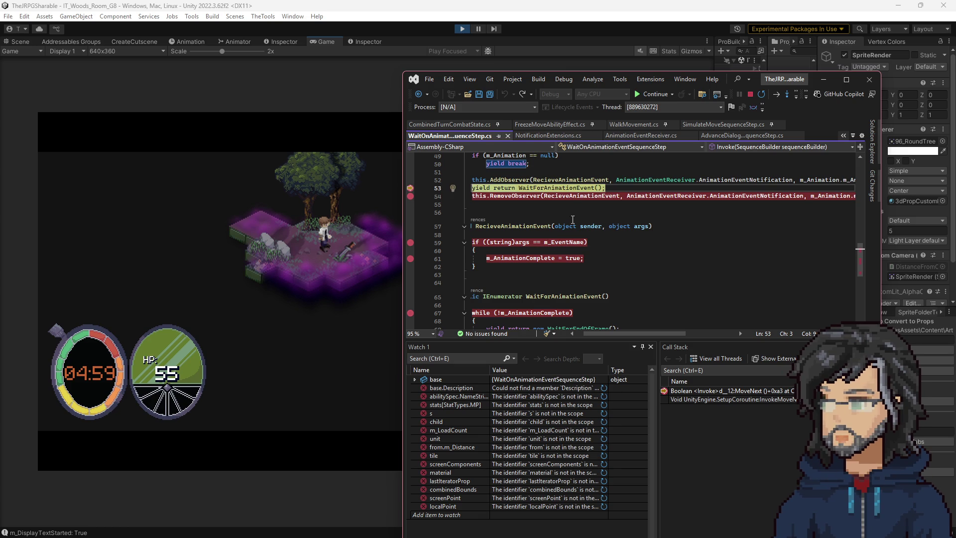
key("F5")
key("F5")
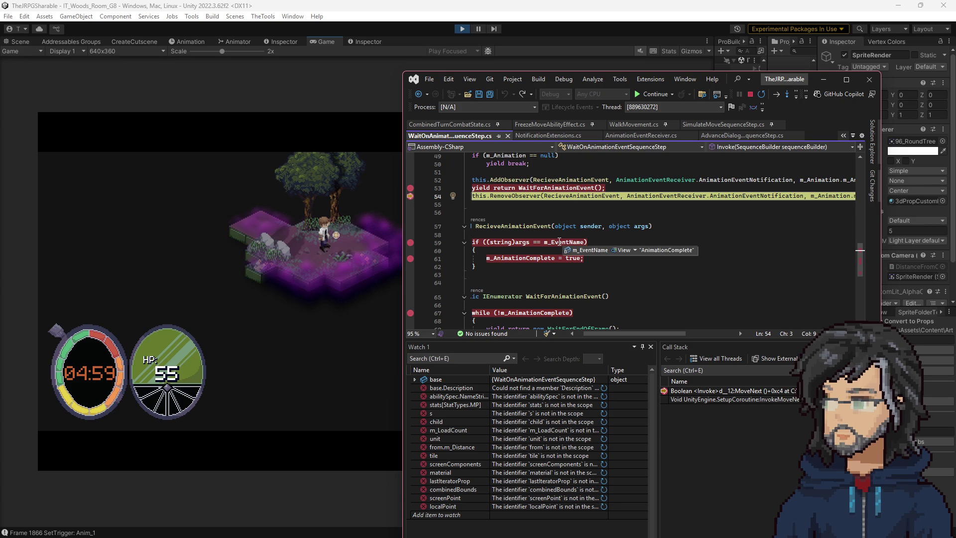
key("F5")
key("F5")
key("F5")
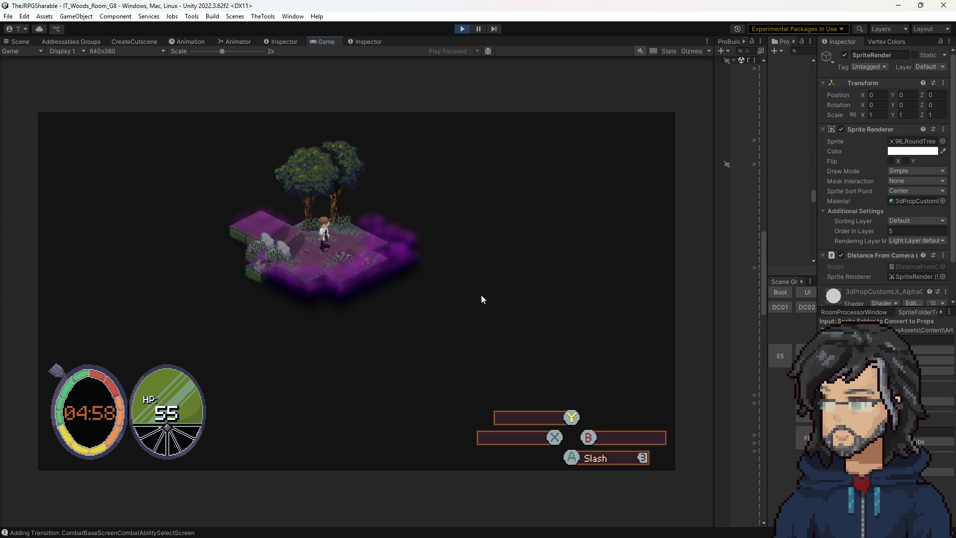
Step: Stop and rerun play mode, resuming through the Hiro and Goddess dialogue until line 53 breaks
left_click(461, 29)
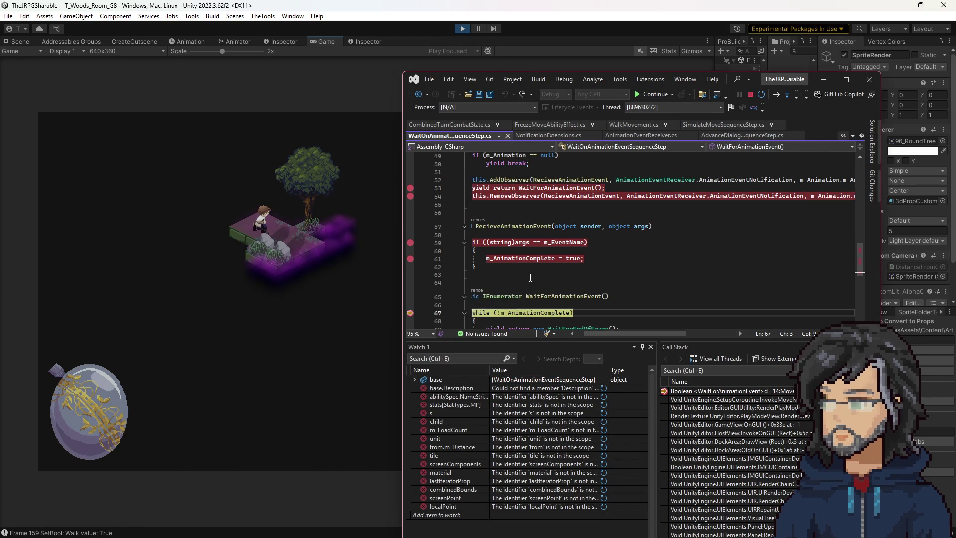
key("F5")
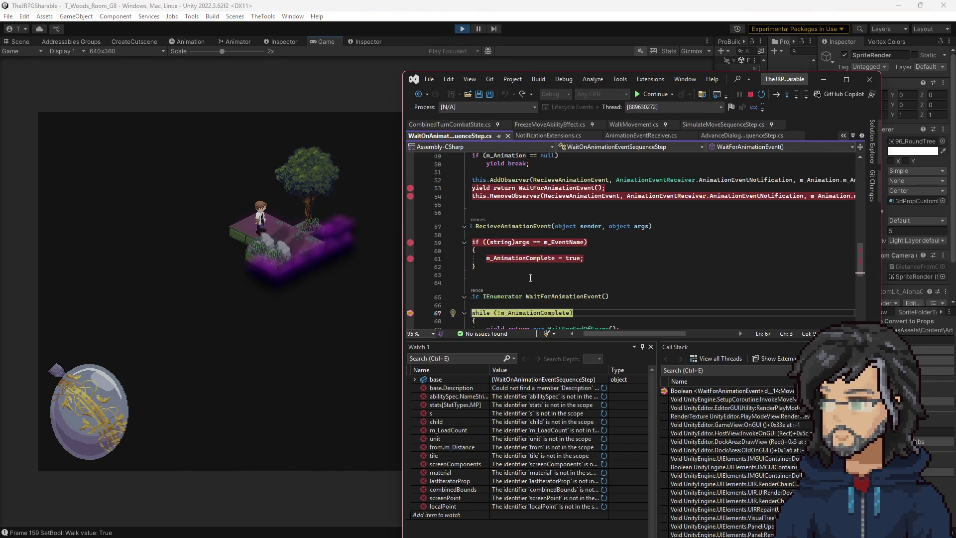
key("F5")
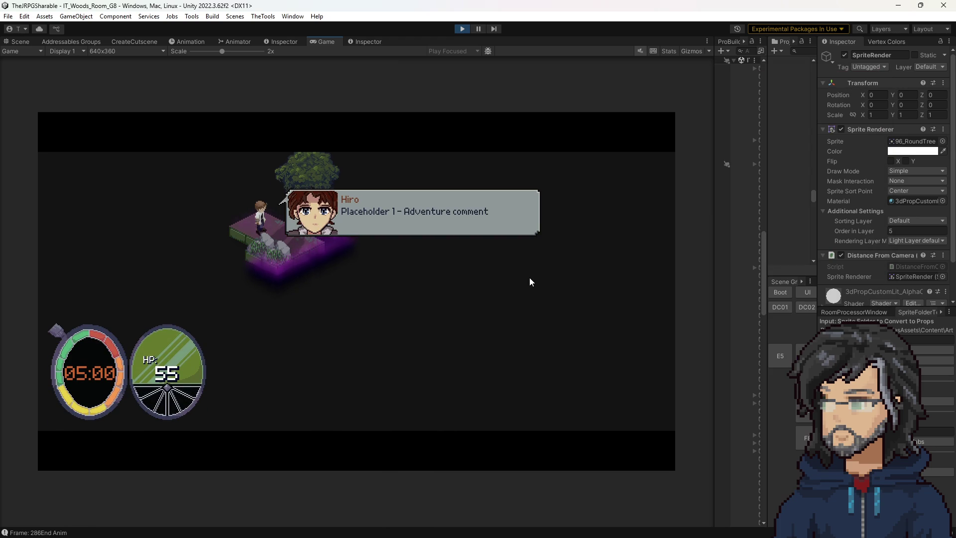
key("F5")
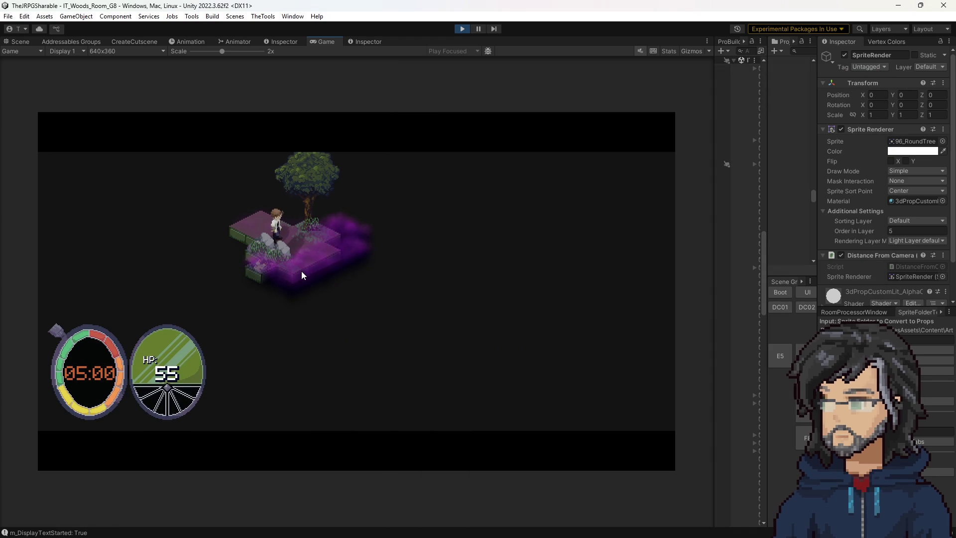
key("F5")
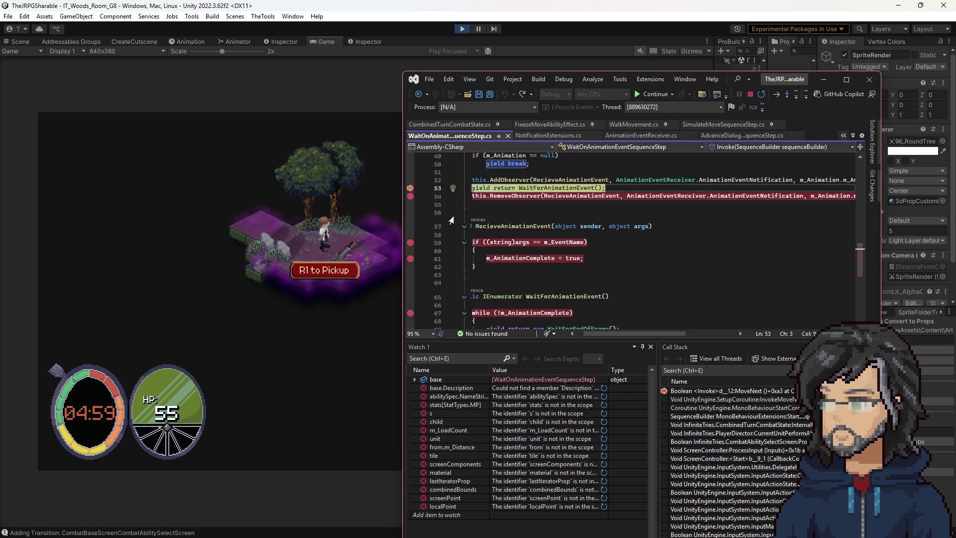
Step: Read the m_AnimationComplete and m_EventName data tips at the paused wait step
scroll(573, 212, "up", 15)
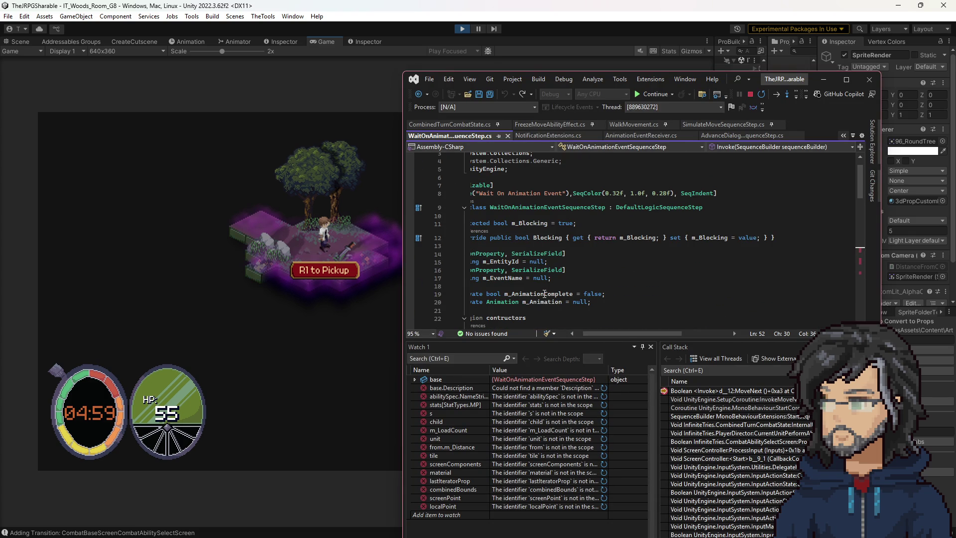
mouse_move(540, 294)
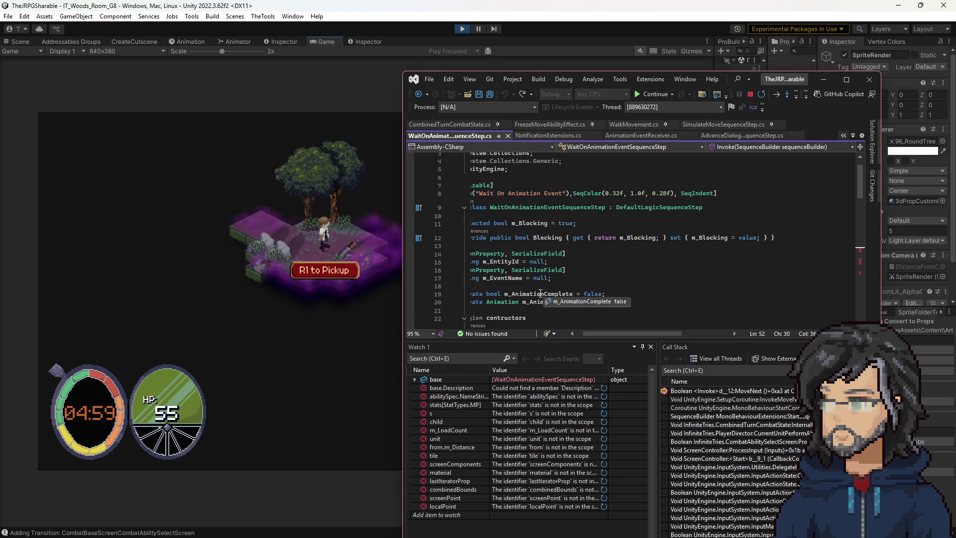
scroll(540, 294, "down", 14)
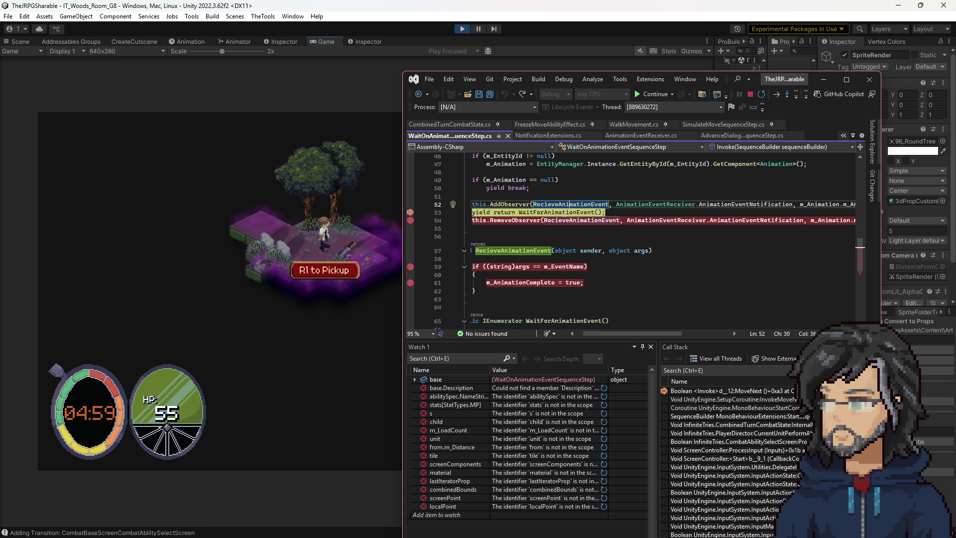
scroll(571, 215, "down", 5)
scroll(571, 215, "up", 3)
mouse_move(571, 217)
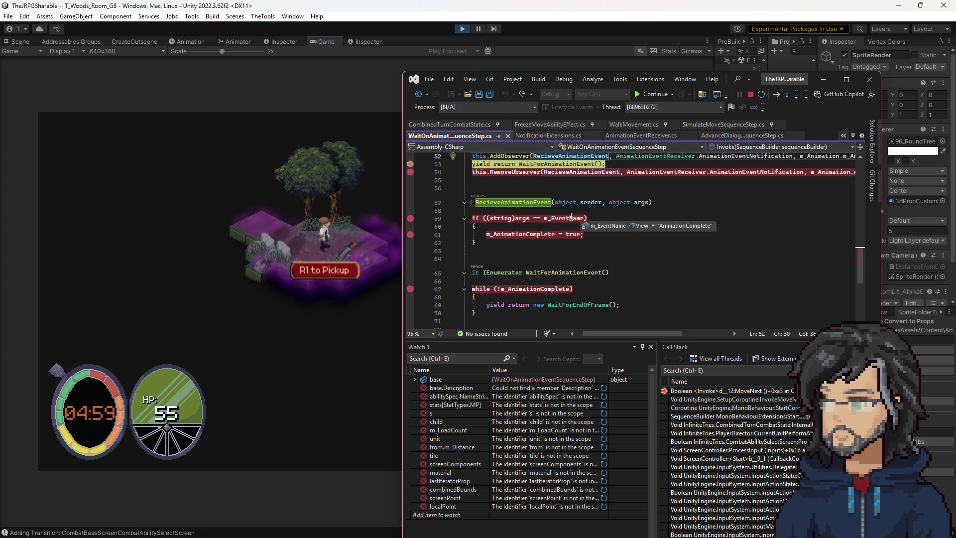
Step: Continue through breakpoints 67, 59, 61 and 54, then see m_AnimationComplete already true
key("F5")
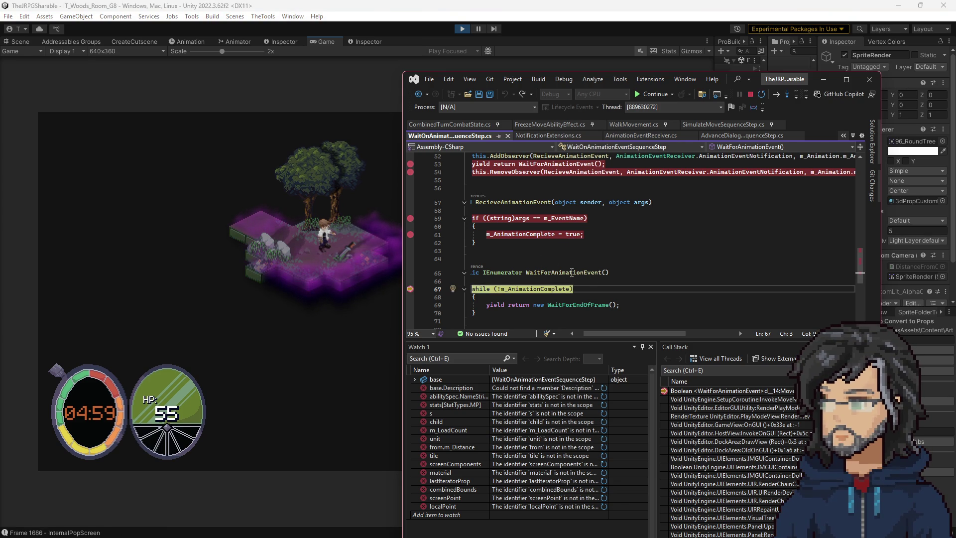
key("F5")
key("F5")
key("F5")
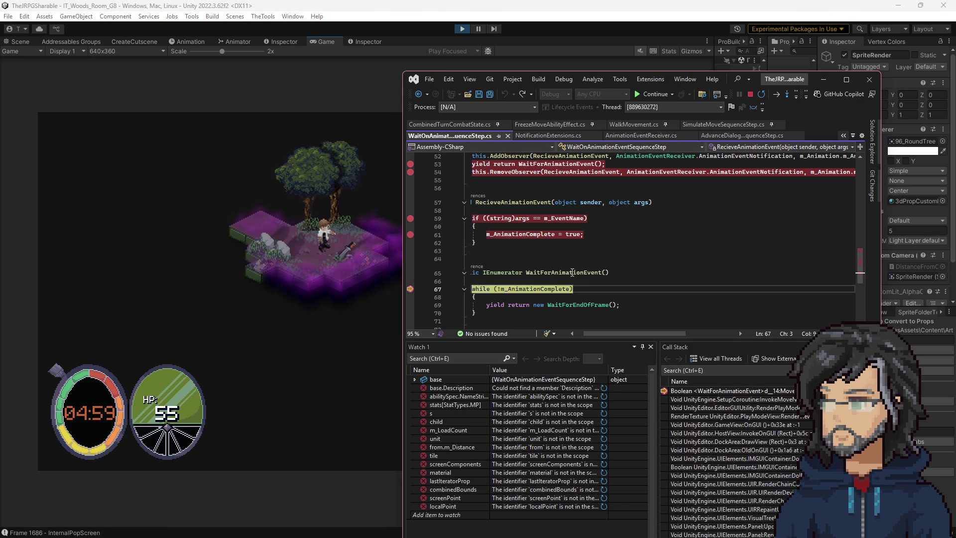
key("F5")
left_click(294, 297)
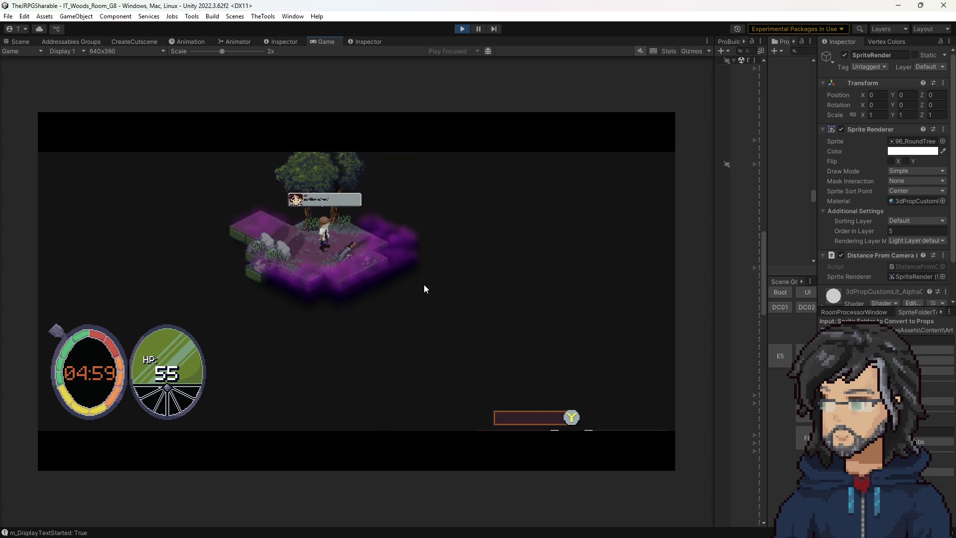
scroll(561, 238, "up", 2)
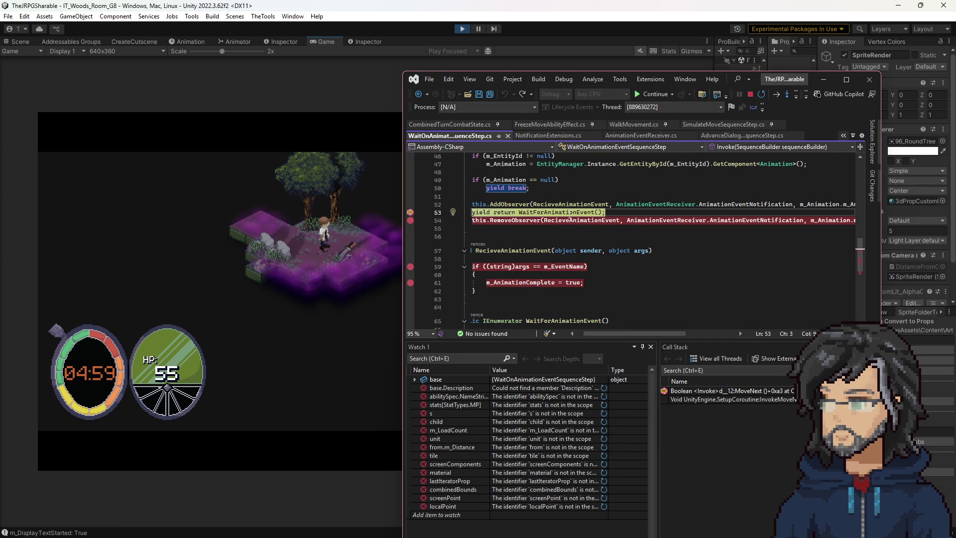
scroll(568, 262, "up", 15)
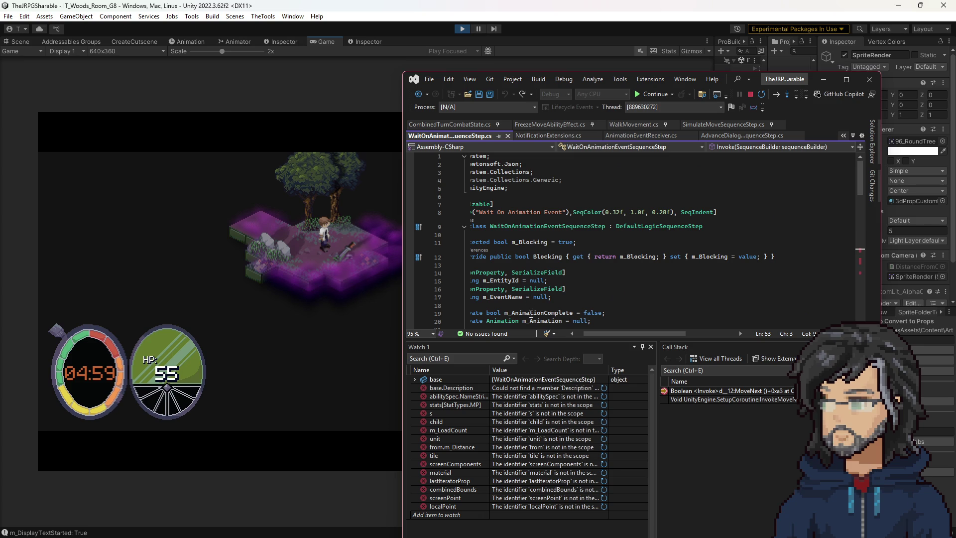
scroll(531, 315, "down", 2)
mouse_move(531, 264)
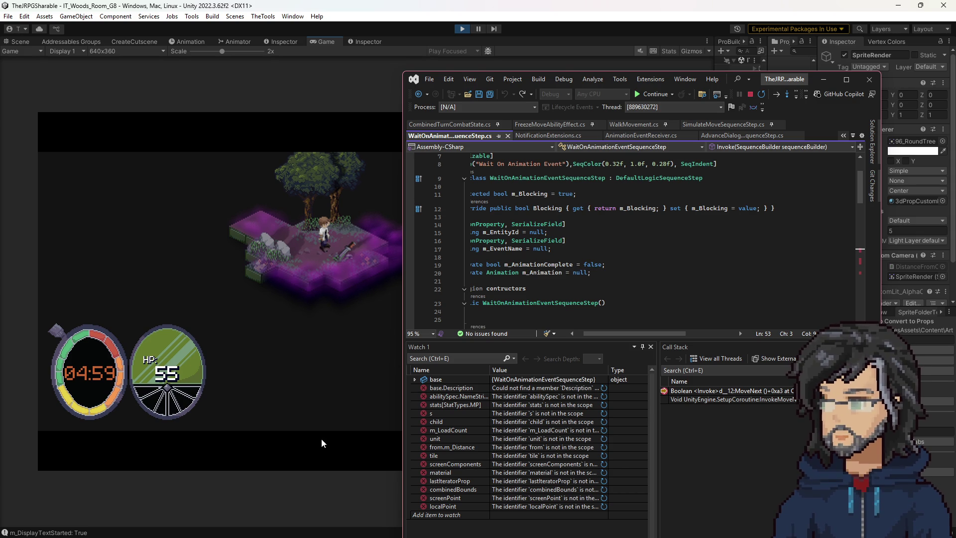
Step: Select the animation parameter and Pause wait step lines in SwordPickup.asset, then minimise VS Code
key("alt+Tab")
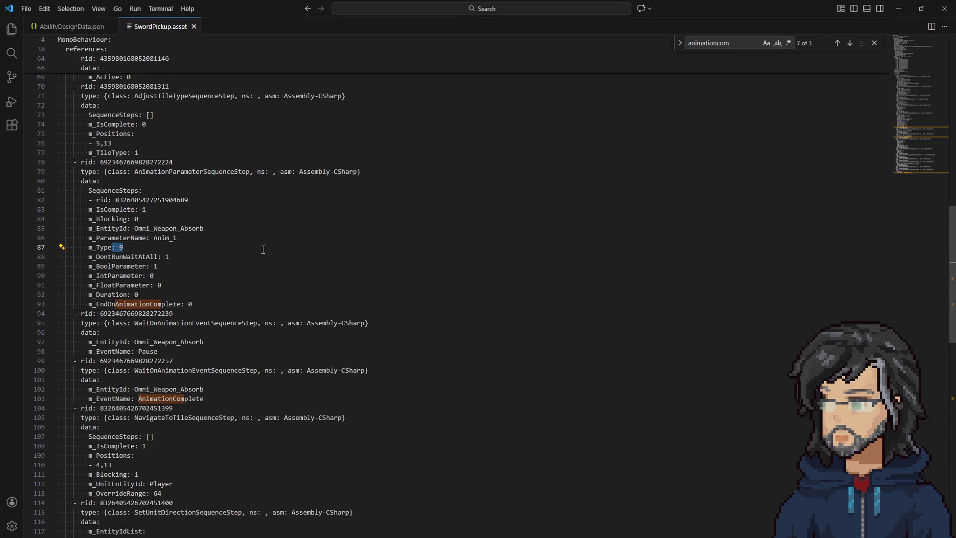
left_click(224, 312)
mouse_move(224, 312)
left_mouse_down()
mouse_move(144, 152)
mouse_move(144, 194)
mouse_move(200, 253)
left_mouse_up()
mouse_move(166, 353)
left_mouse_down()
mouse_move(115, 323)
mouse_move(124, 305)
mouse_move(98, 323)
left_mouse_up()
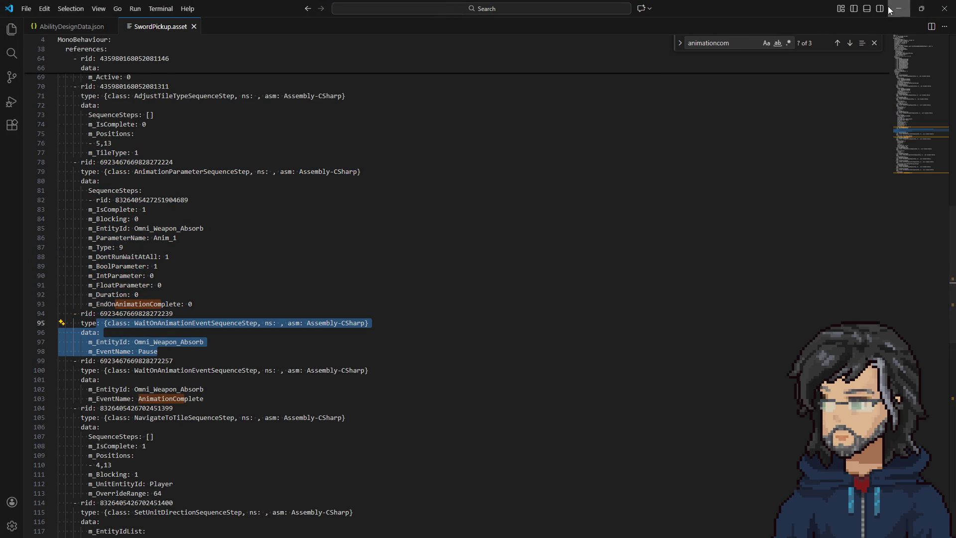
left_click(890, 10)
scroll(558, 311, "down", 1)
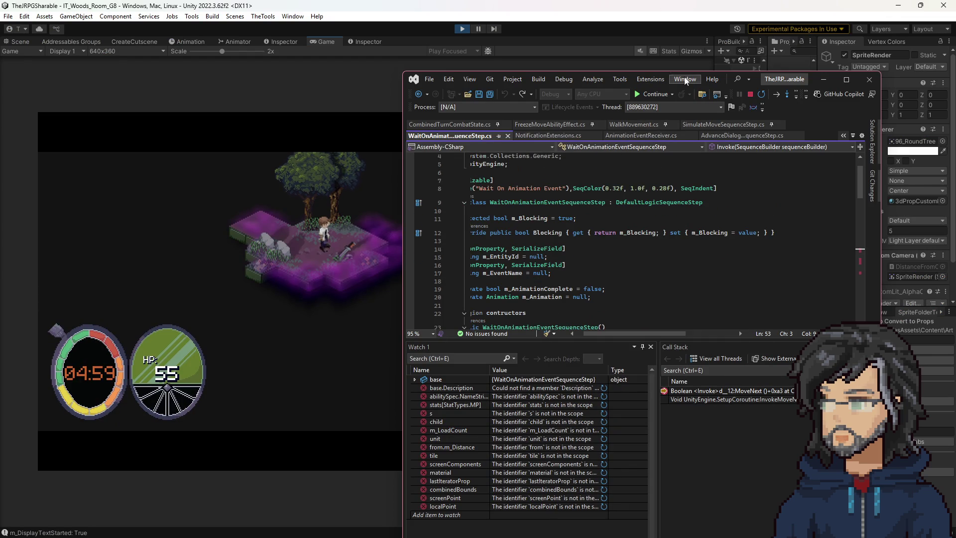
Step: Reposition the Visual Studio window and review the WaitOnAnimationEventSequenceStep class code
left_click_drag(806, 84, 599, 73)
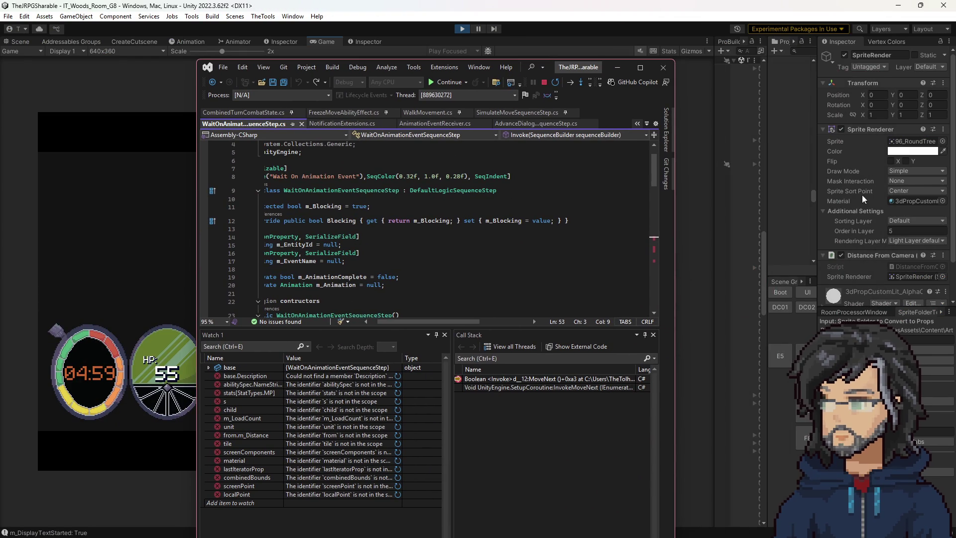
scroll(372, 269, "up", 1)
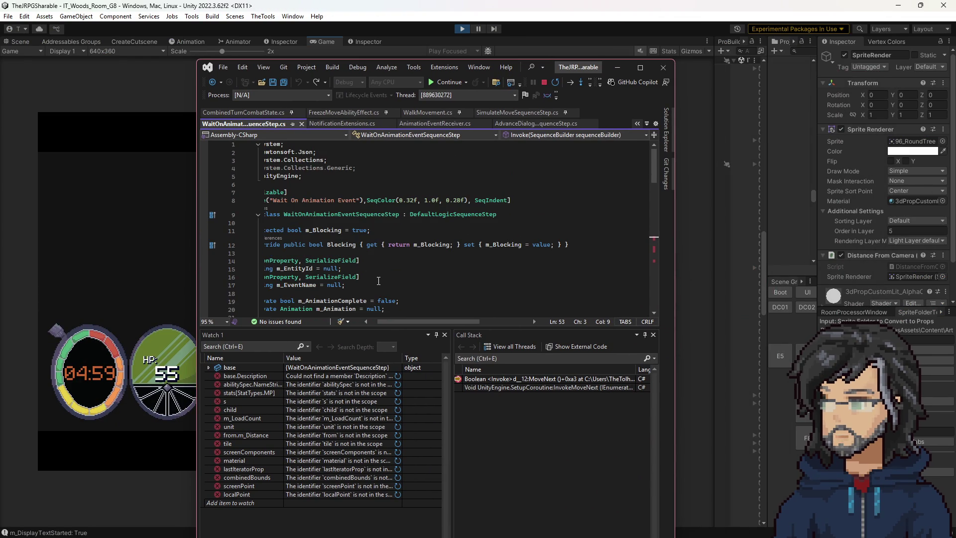
scroll(377, 279, "down", 1)
scroll(372, 244, "up", 1)
double_click(349, 214)
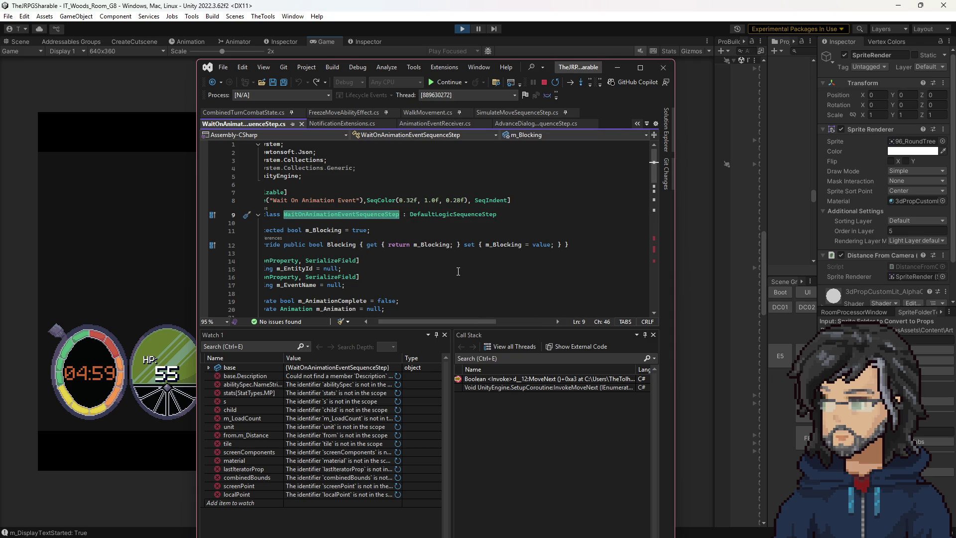
scroll(422, 277, "down", 2)
left_click_drag(412, 261, 424, 248)
scroll(426, 247, "down", 6)
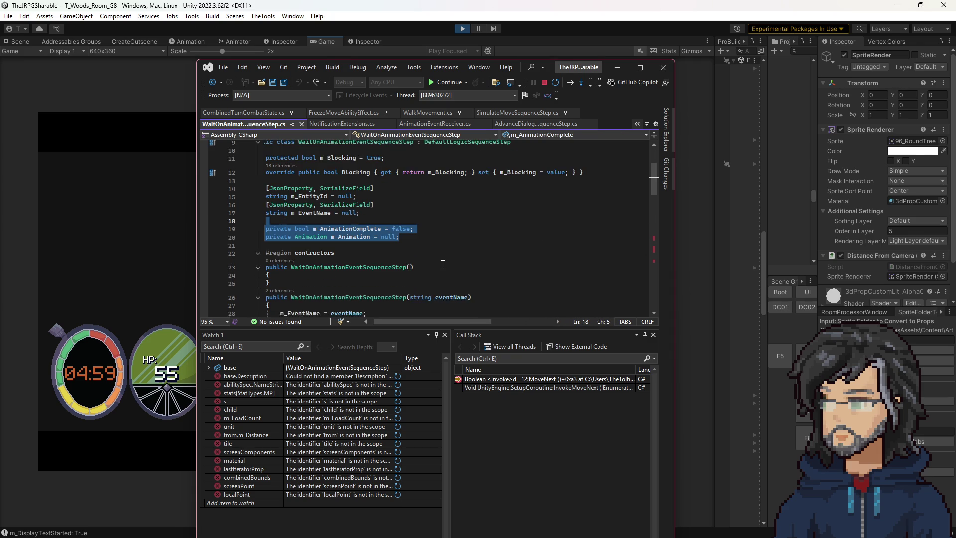
scroll(427, 249, "down", 2)
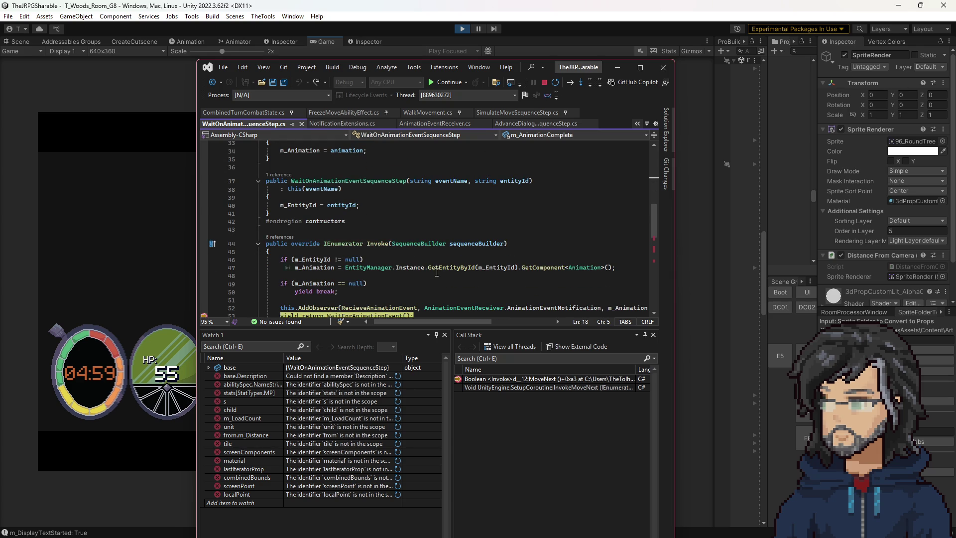
scroll(437, 272, "up", 10)
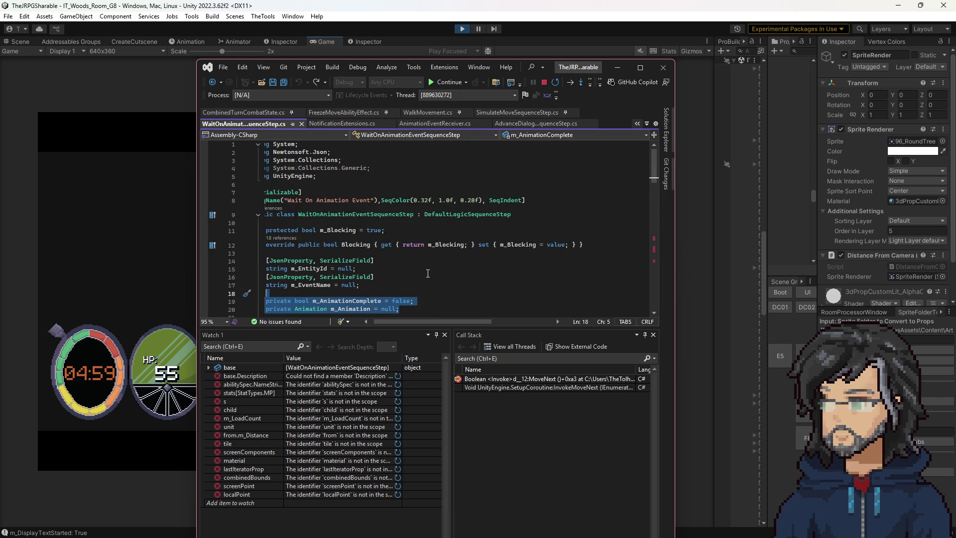
scroll(427, 273, "down", 5)
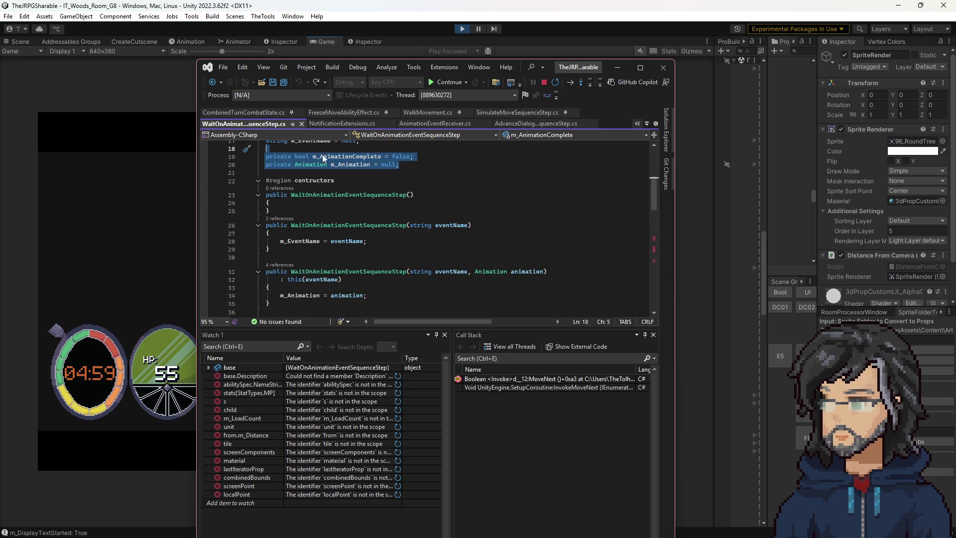
Step: Check m_AnimationComplete's live value, still true, then maximise the Visual Studio window
double_click(347, 156)
scroll(348, 224, "up", 3)
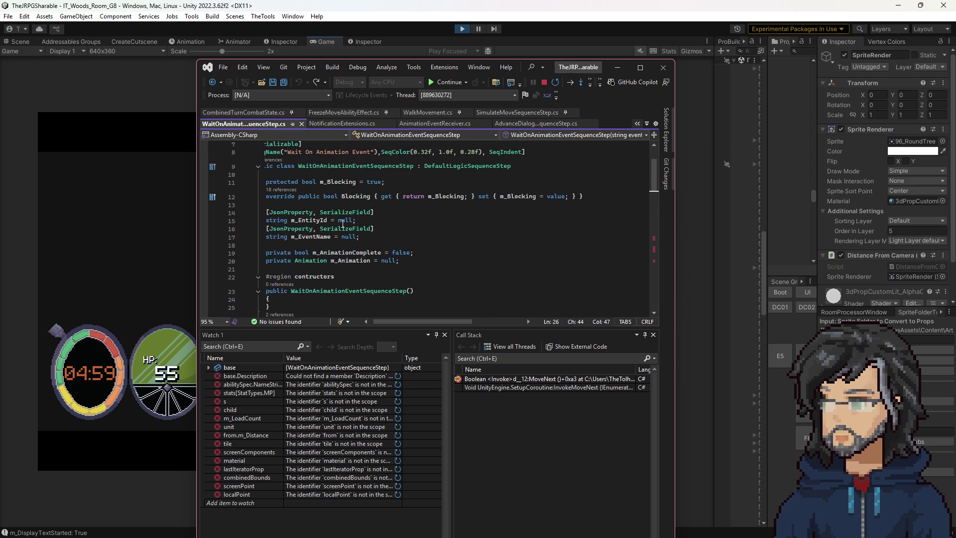
left_click(393, 252)
mouse_move(364, 255)
scroll(379, 267, "down", 11)
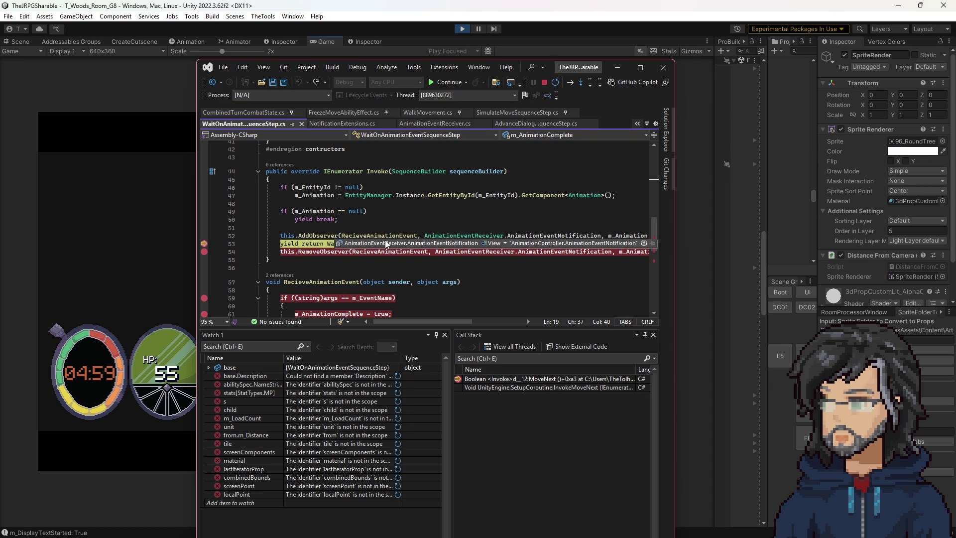
scroll(378, 251, "up", 3)
scroll(378, 251, "up", 10)
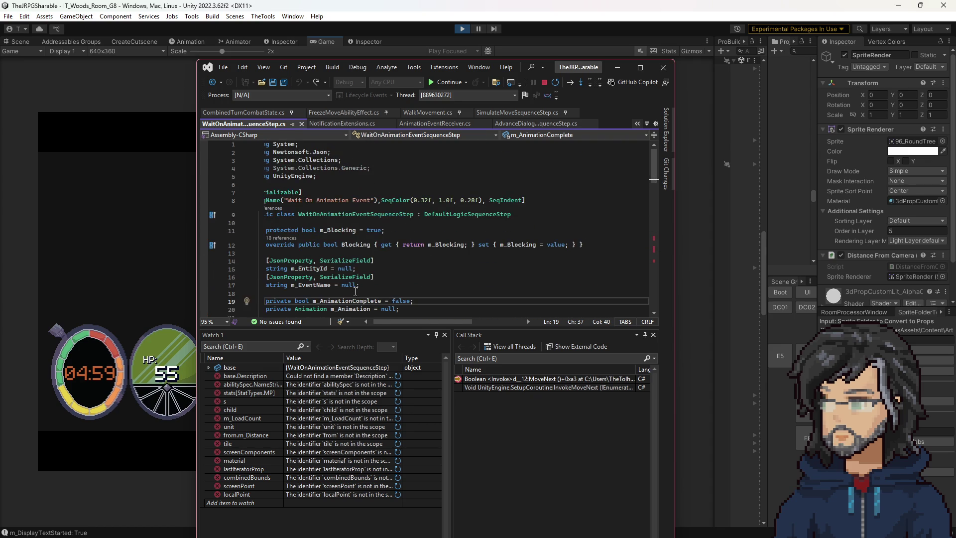
left_click(352, 300)
double_click(352, 301)
mouse_move(377, 313)
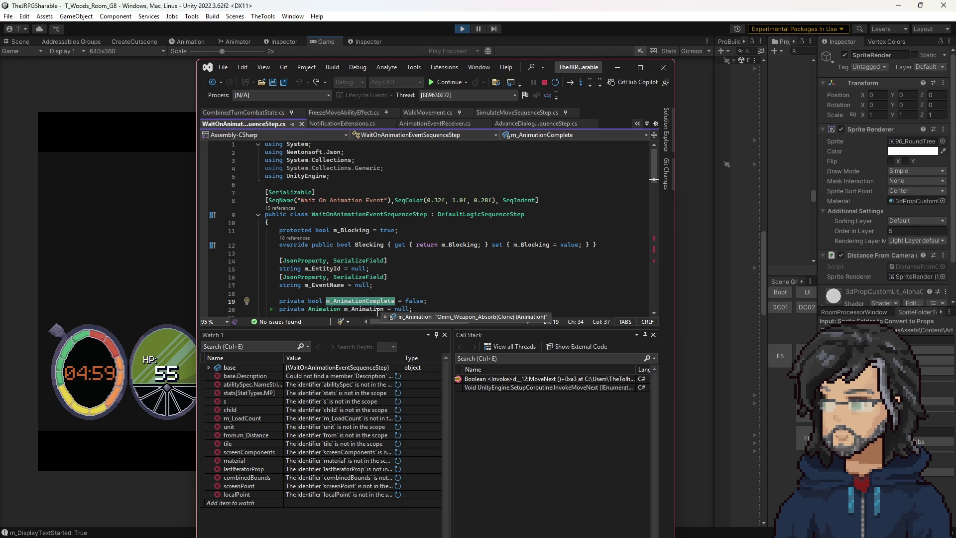
scroll(374, 308, "down", 6)
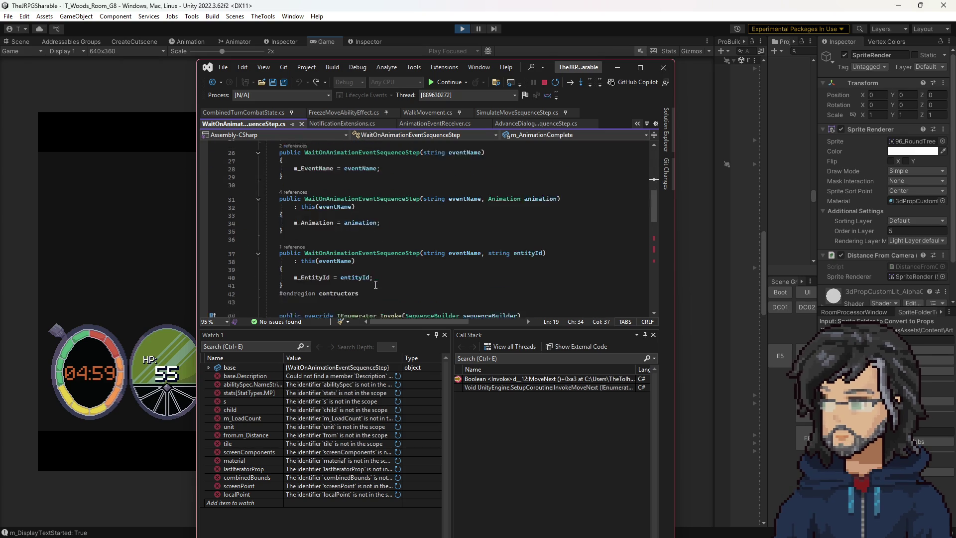
scroll(391, 263, "down", 10)
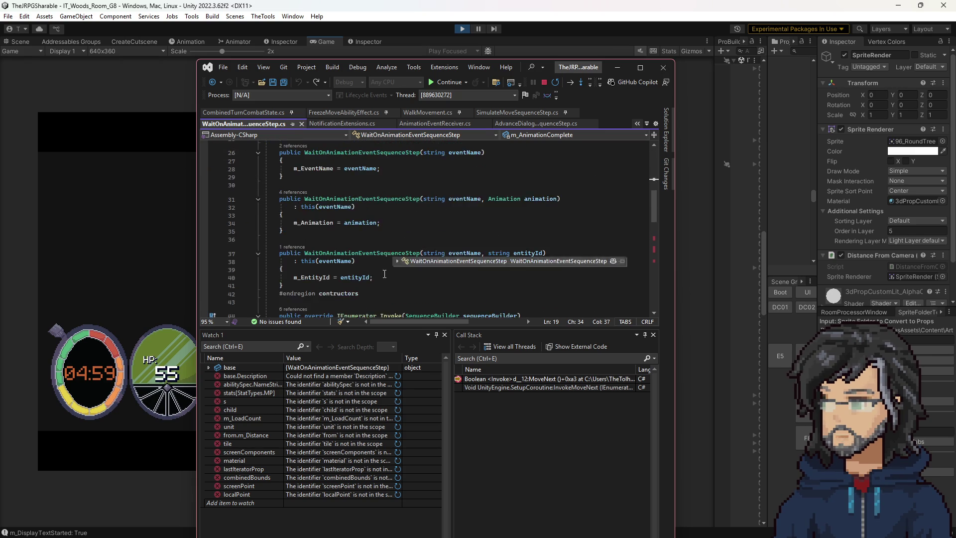
scroll(406, 219, "up", 3)
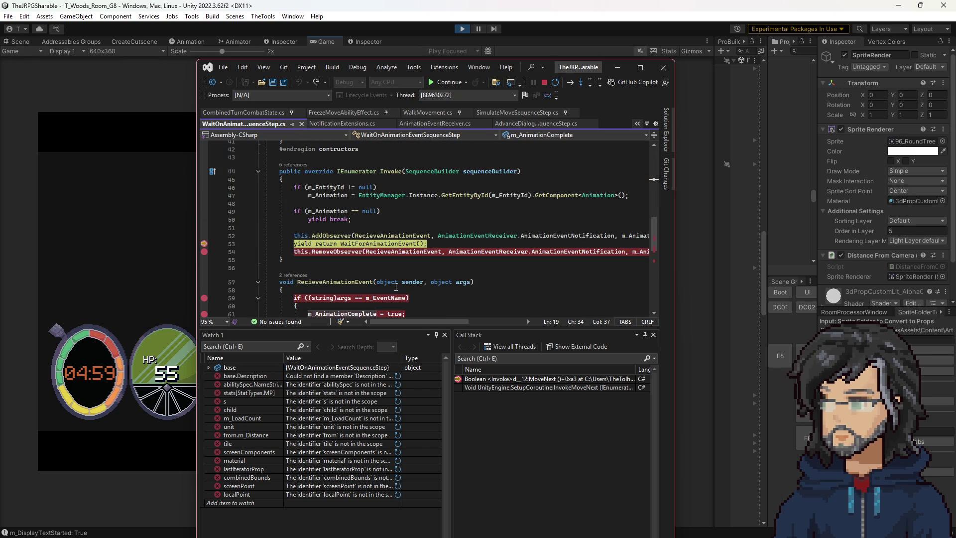
scroll(359, 282, "up", 11)
left_click(639, 68)
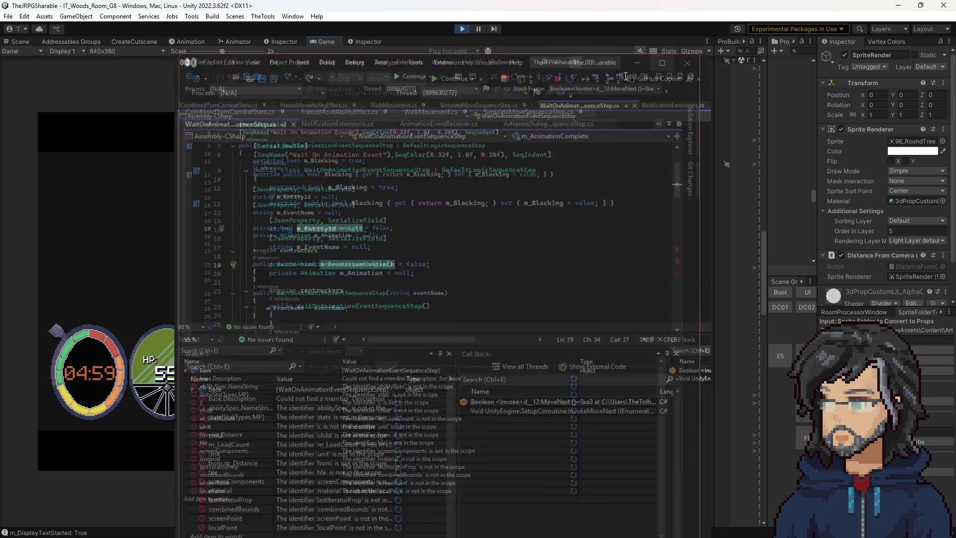
Step: Inspect the value of m_AnimationComplete in RecieveAnimationEvent while debugging
left_click(225, 232)
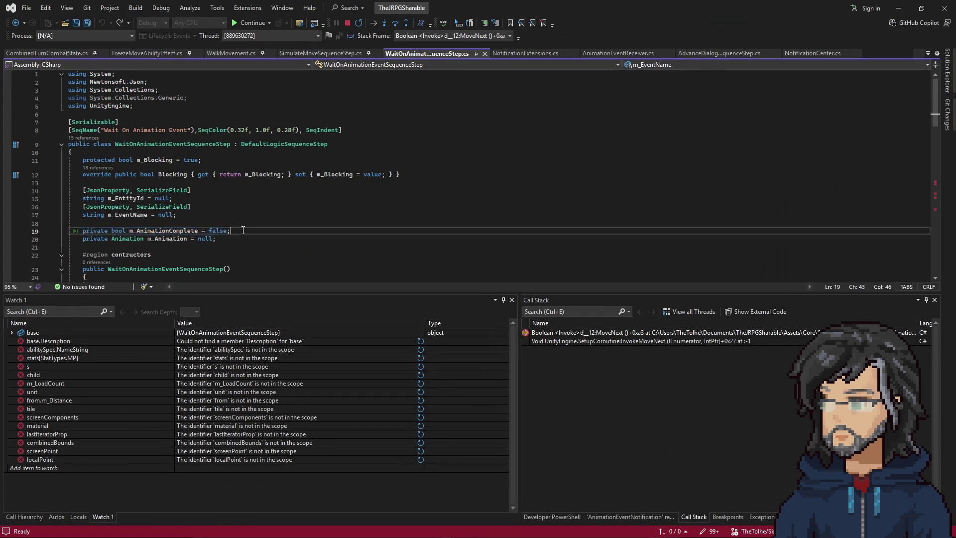
scroll(291, 219, "down", 5)
scroll(290, 219, "down", 7)
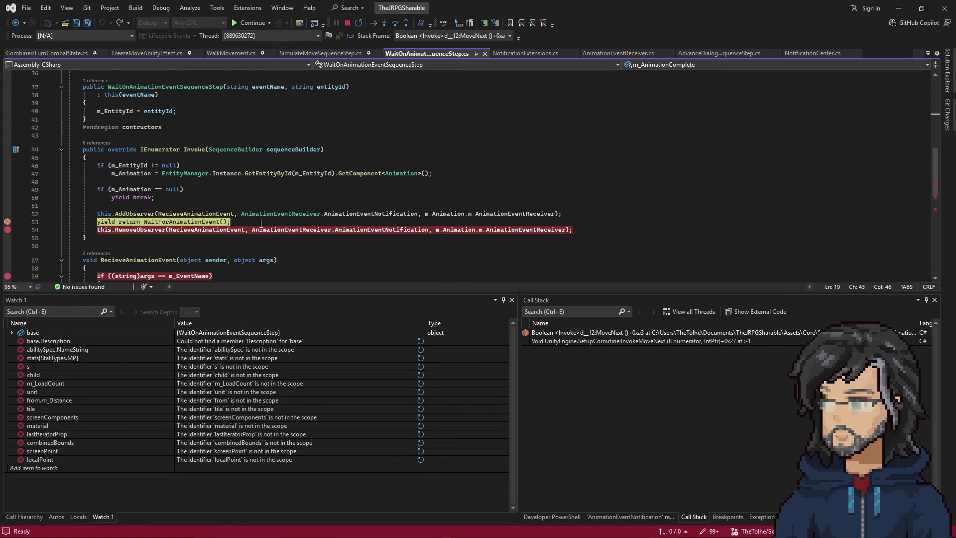
scroll(219, 227, "down", 2)
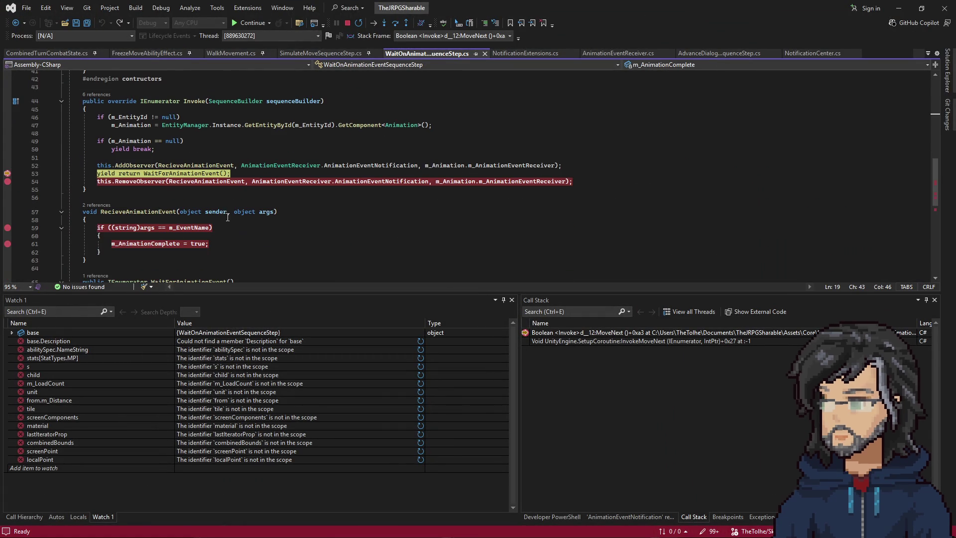
mouse_move(153, 244)
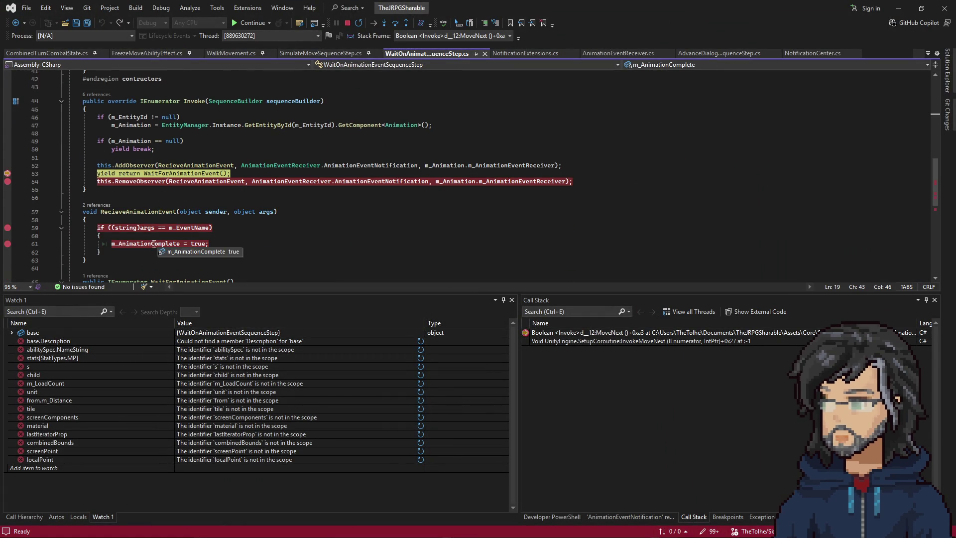
scroll(290, 209, "down", 3)
scroll(288, 230, "up", 7)
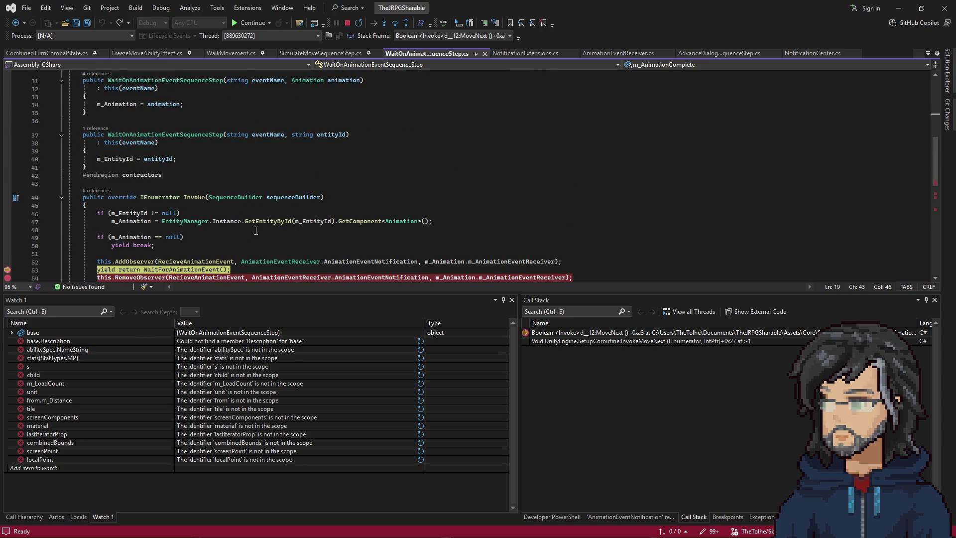
scroll(256, 231, "up", 8)
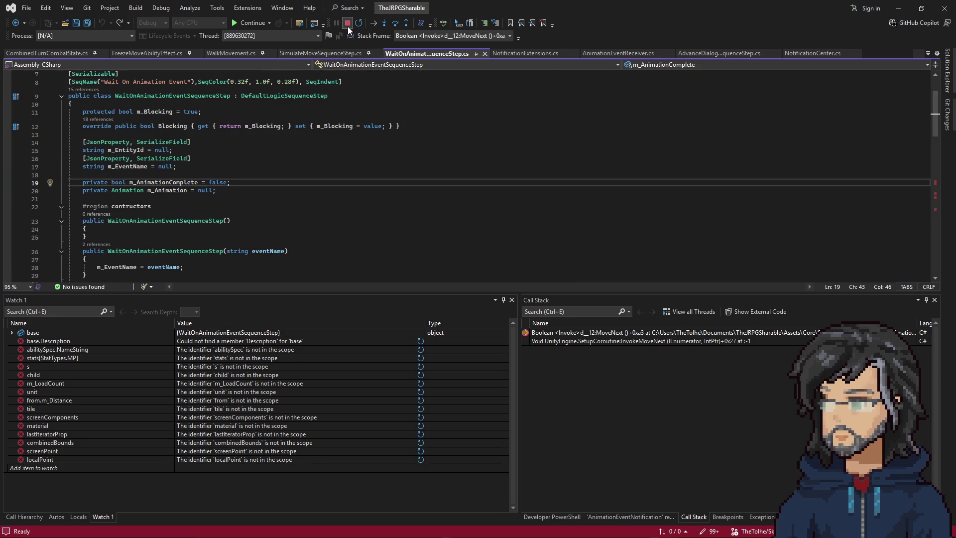
Step: Stop debugging, minimize Visual Studio, and bring SwordPickup.asset up in the code editor
left_click(347, 24)
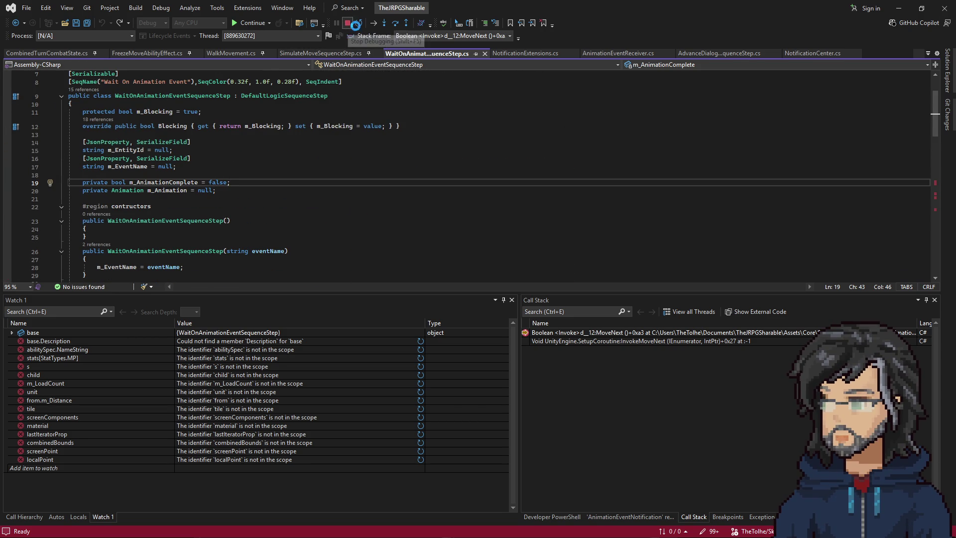
left_click(898, 8)
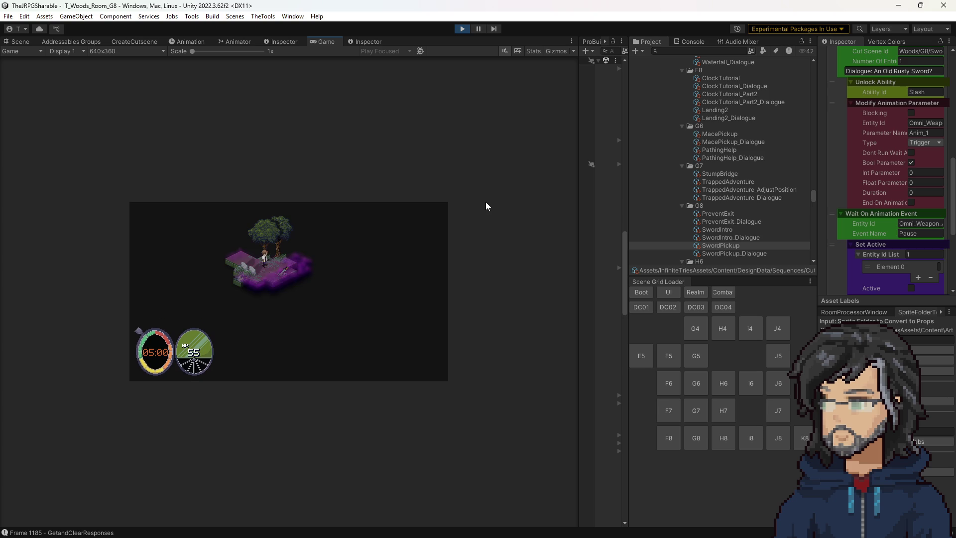
key("alt+Tab")
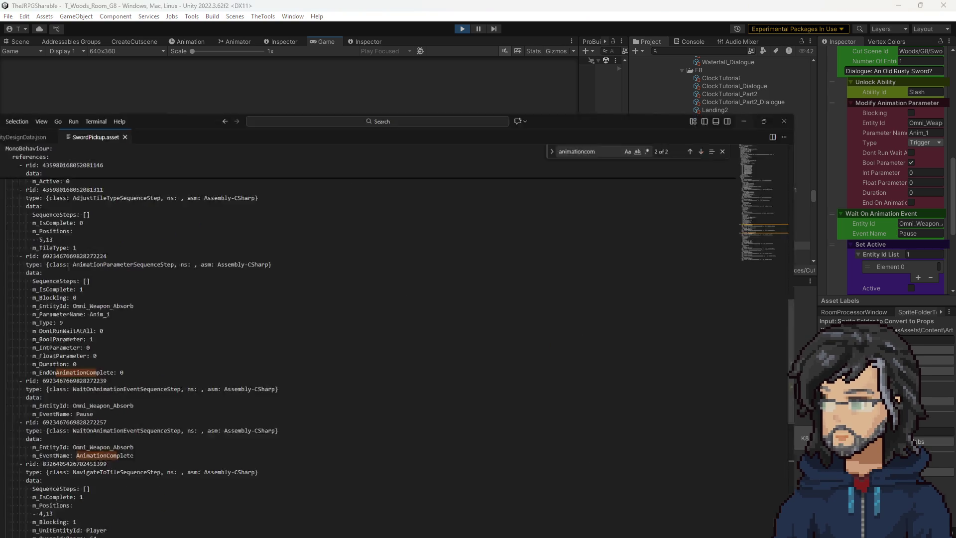
double_click(185, 354)
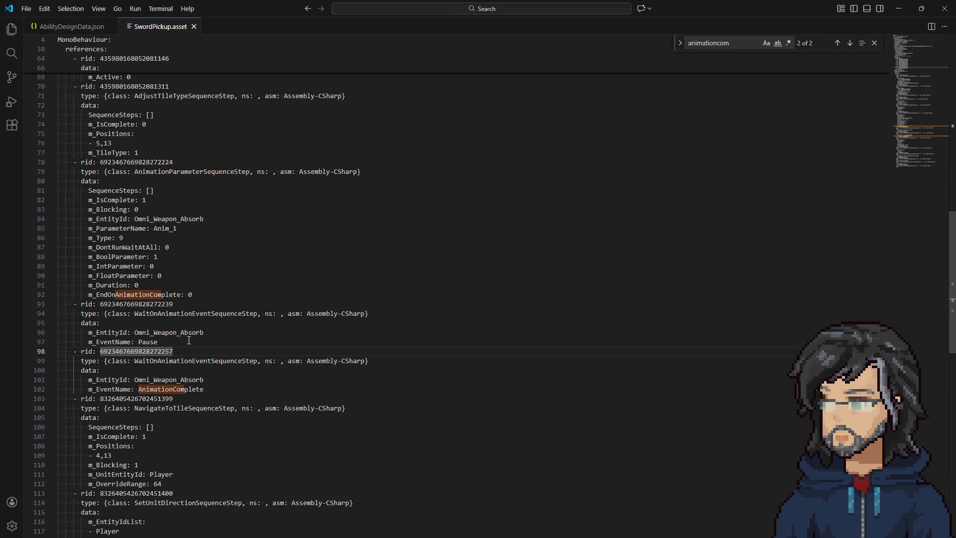
double_click(190, 313)
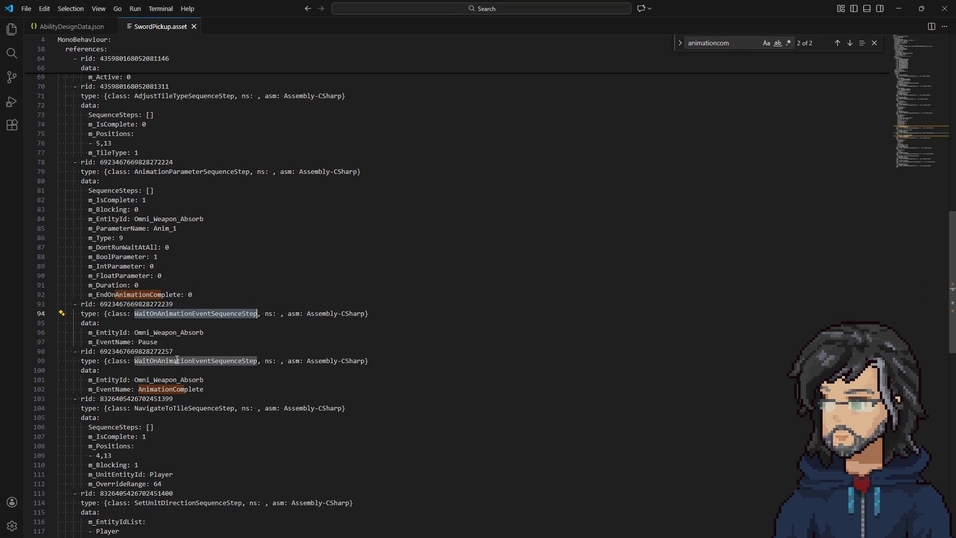
left_click_drag(212, 394, 220, 378)
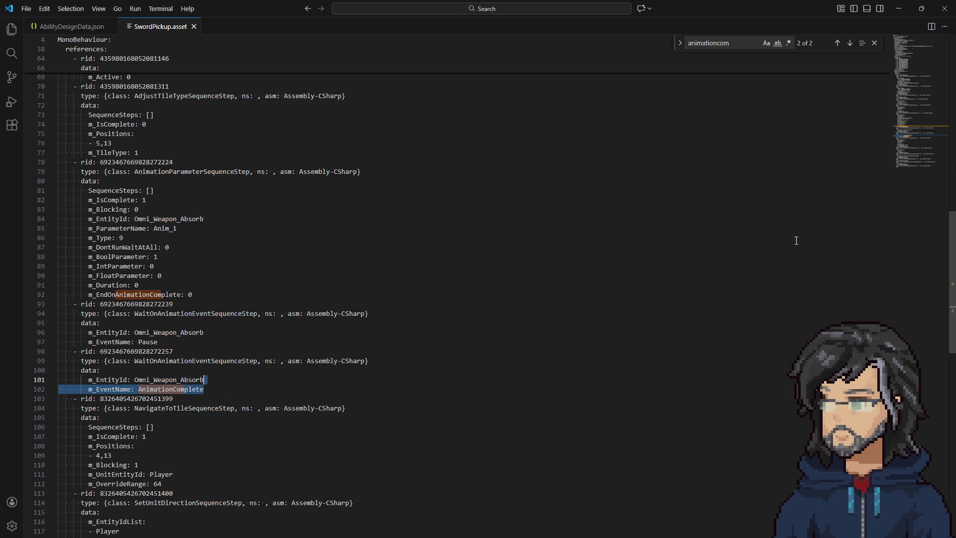
left_click(899, 8)
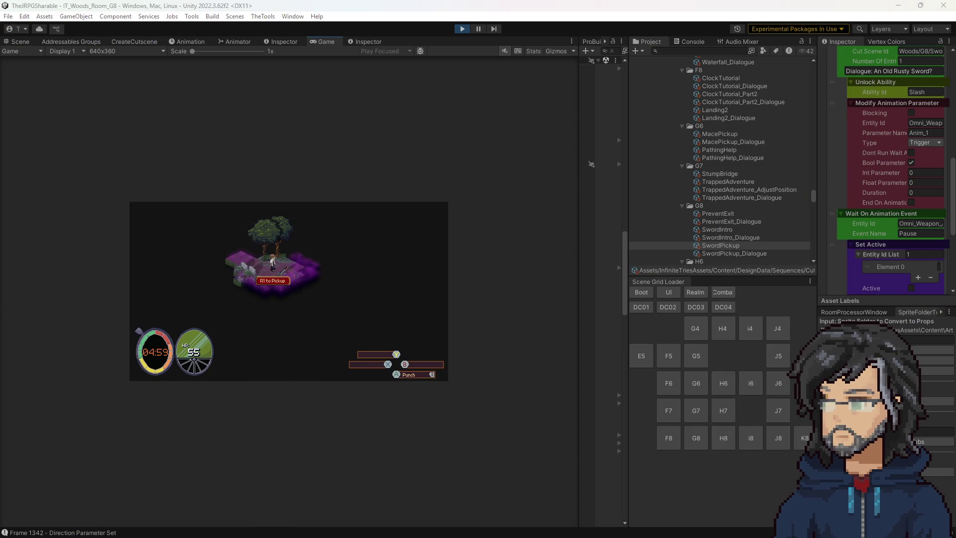
Step: Back in Visual Studio, select the m_AnimationComplete field declaration and name
key("alt+Tab")
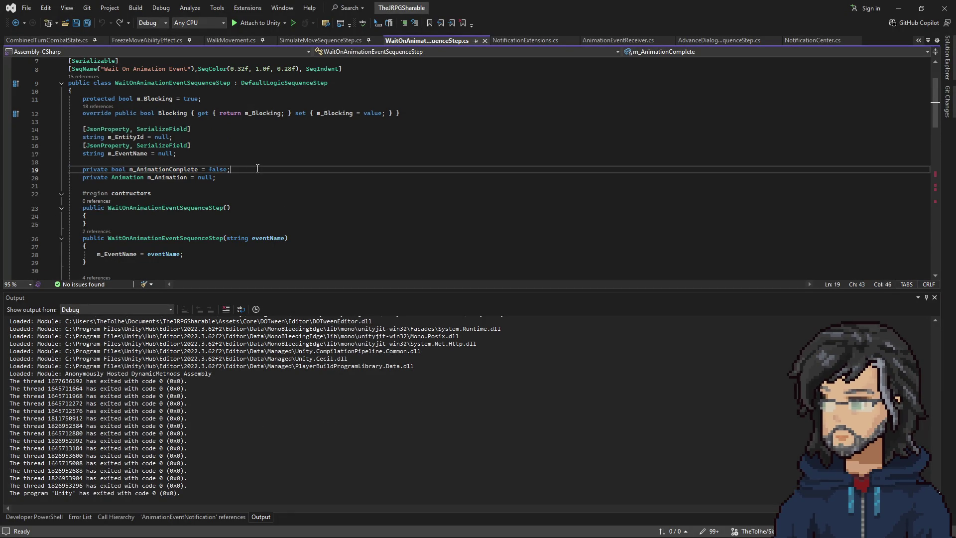
left_click_drag(258, 169, 256, 160)
double_click(167, 173)
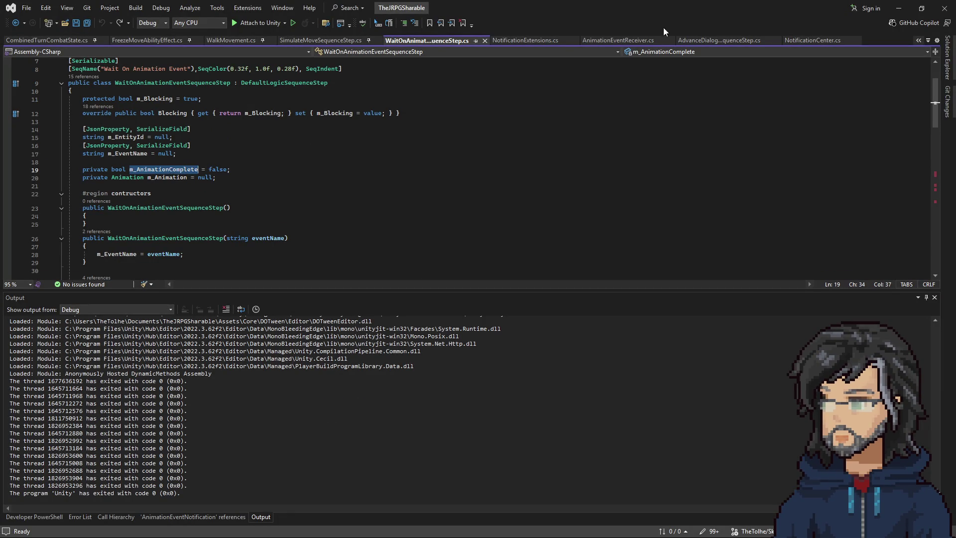
Step: Play the sword pickup in Unity, stop play mode, and return to Visual Studio
key("alt+Tab")
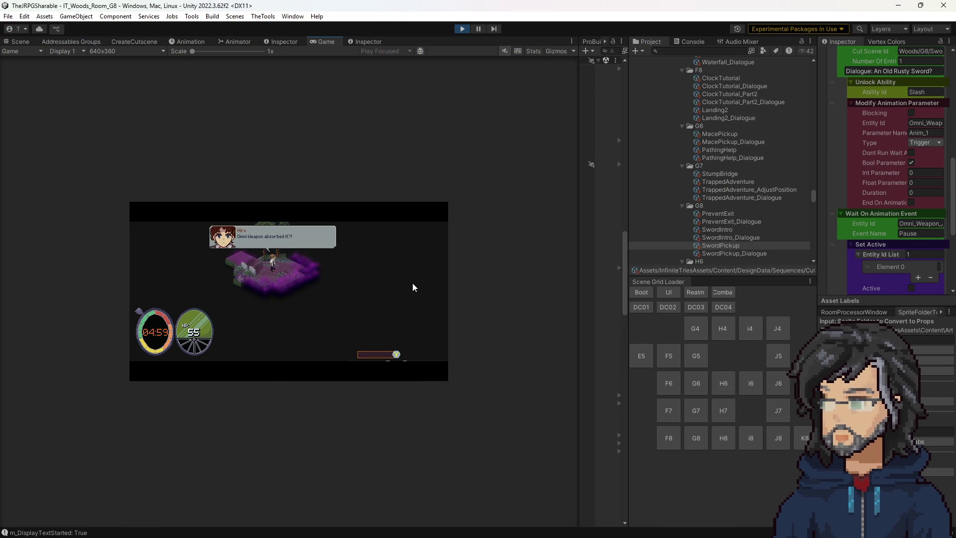
left_click(462, 28)
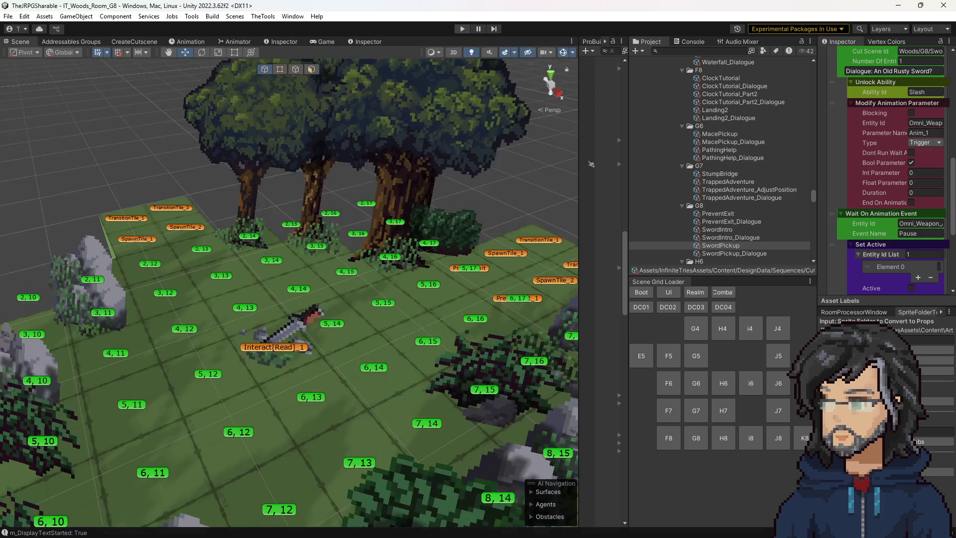
key("alt+Tab")
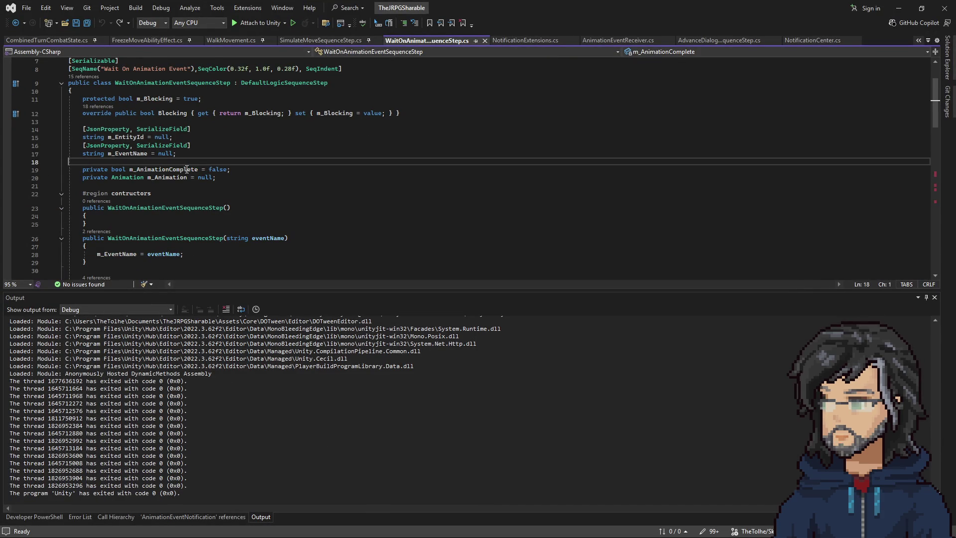
Step: Insert 'm_AnimationComplete = false;' after Invoke's null check, then minimize Visual Studio
scroll(175, 211, "down", 8)
left_click(165, 241)
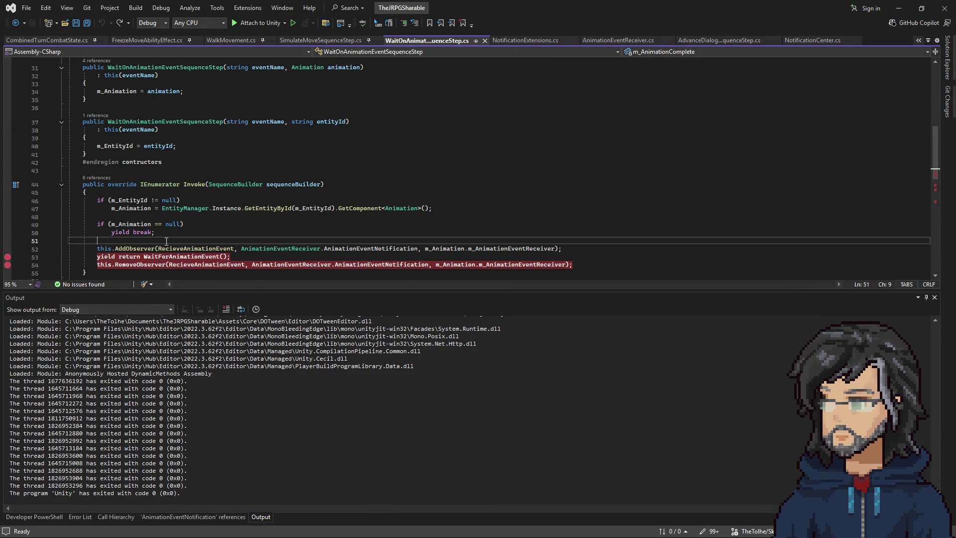
type("m_AnimationComplete = f")
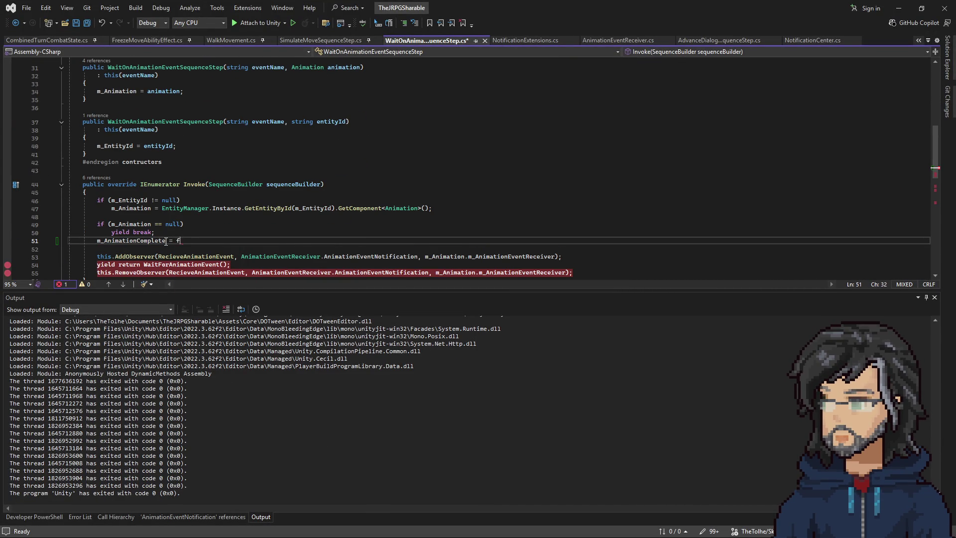
key("Tab")
key("Home")
key("Return")
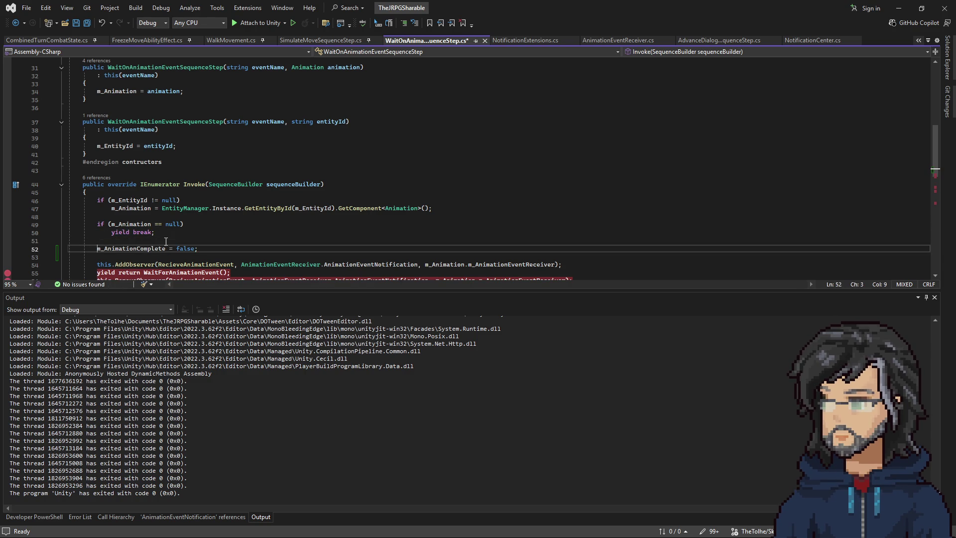
key("Down")
left_click(390, 179)
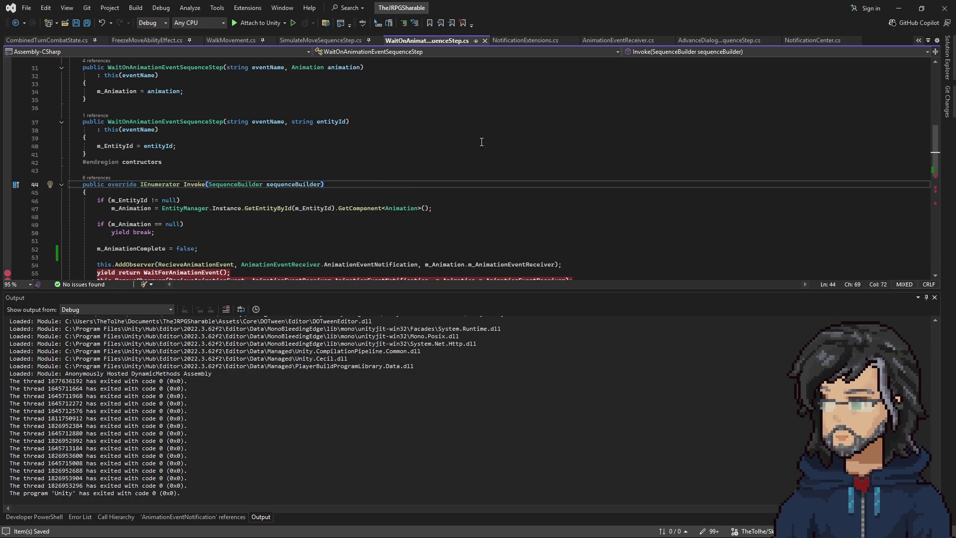
left_click(899, 8)
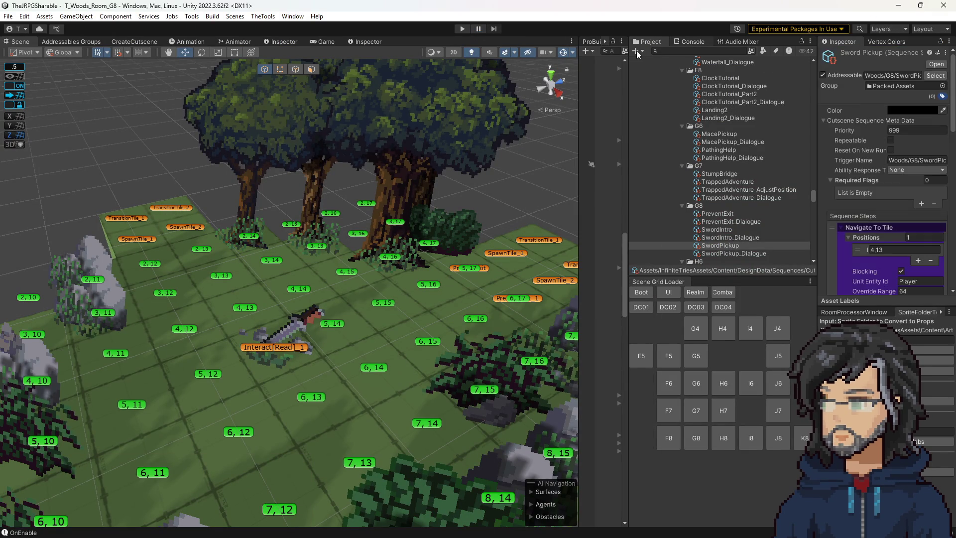
Step: Test-run the sword pickup in a widened Game view, then stop and return to Visual Studio
left_click(463, 29)
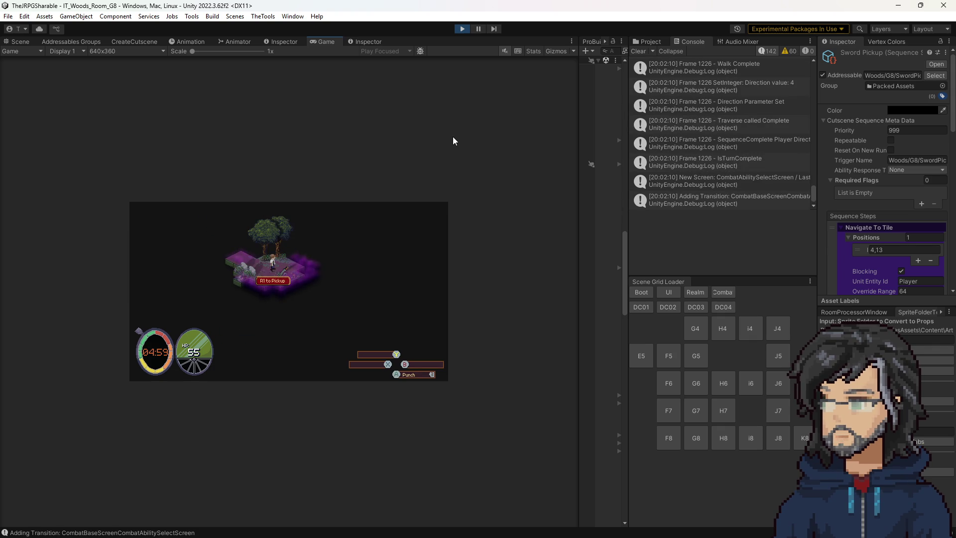
left_click_drag(580, 149, 728, 157)
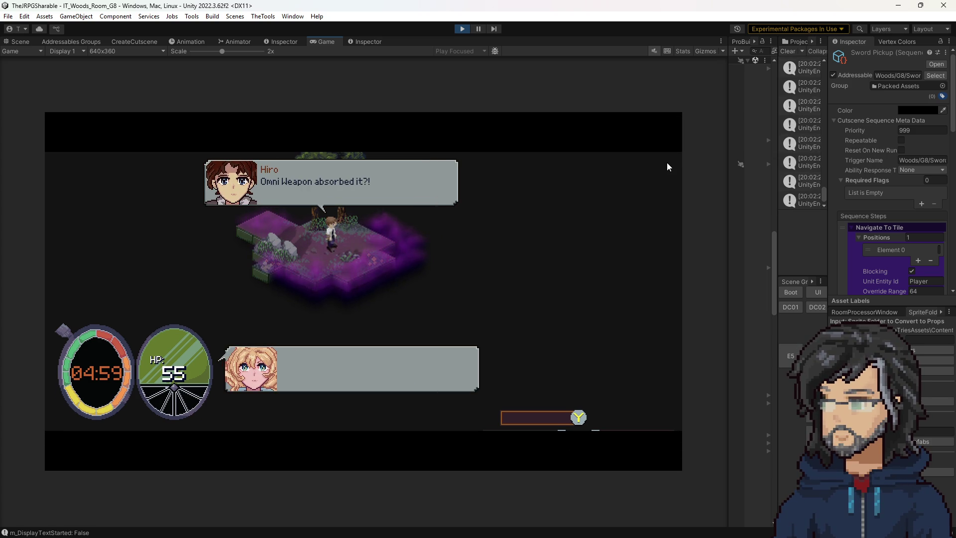
left_click(462, 29)
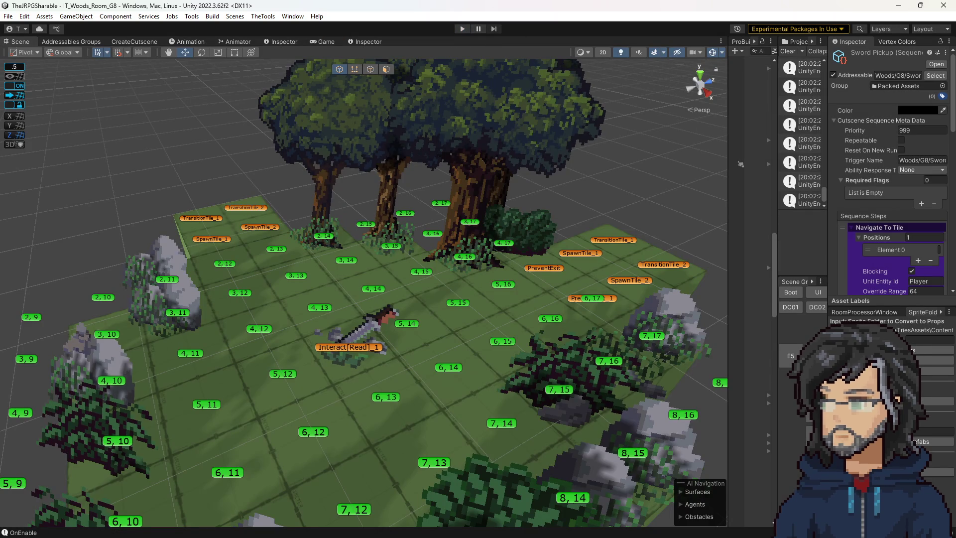
key("alt+Tab")
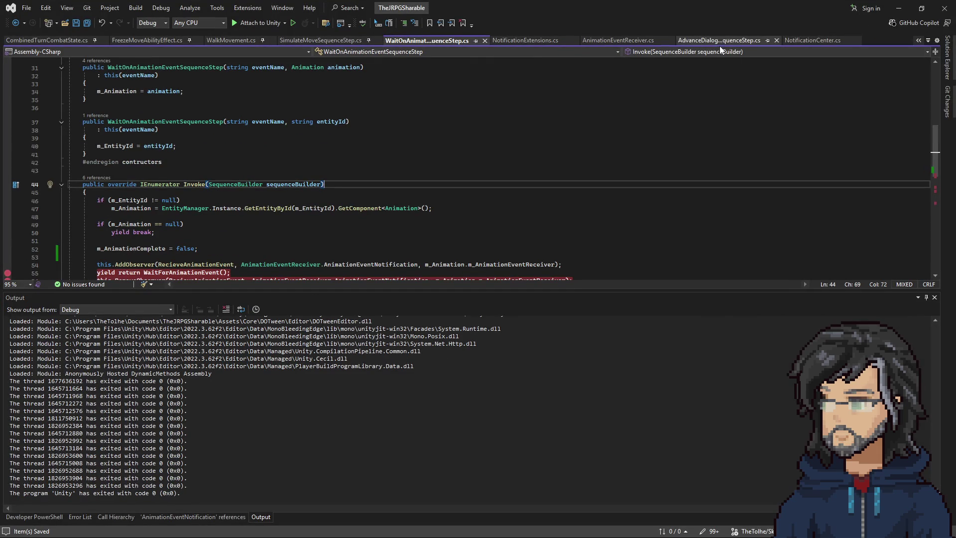
Step: Open AnimationParameterSequenceStep and delete the m_DontRunWaitAtAll field declaration
left_click(163, 161)
key("ctrl+t")
type("arimation")
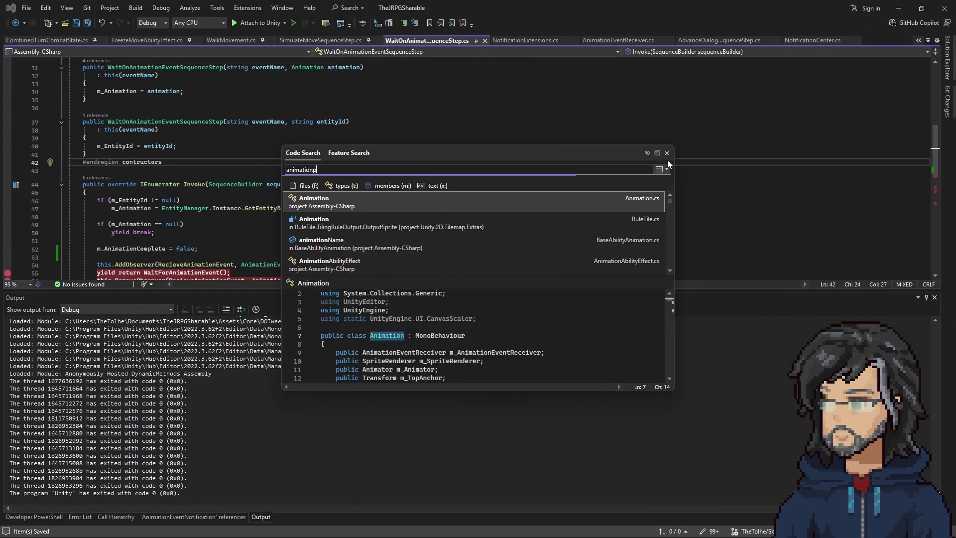
type("parameter")
key("Return")
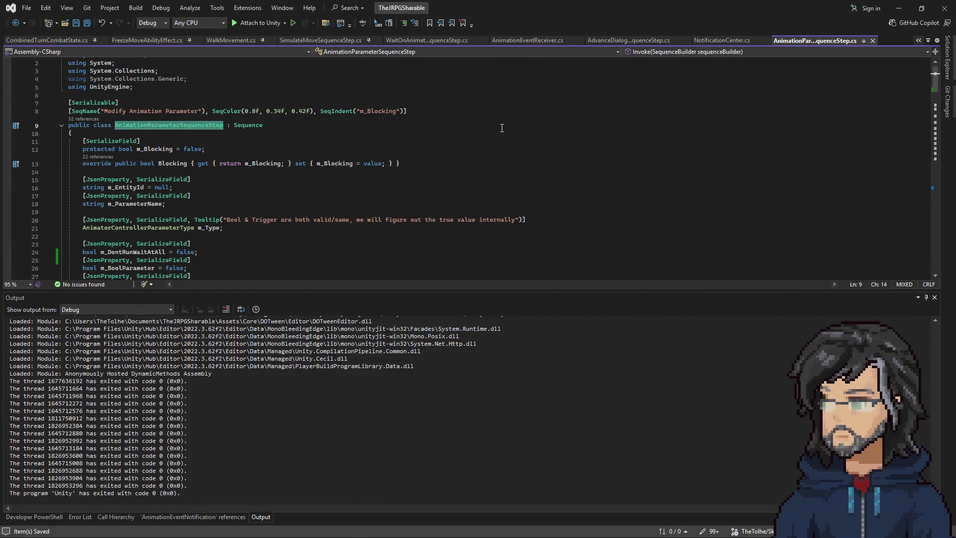
scroll(299, 190, "down", 20)
scroll(257, 180, "up", 15)
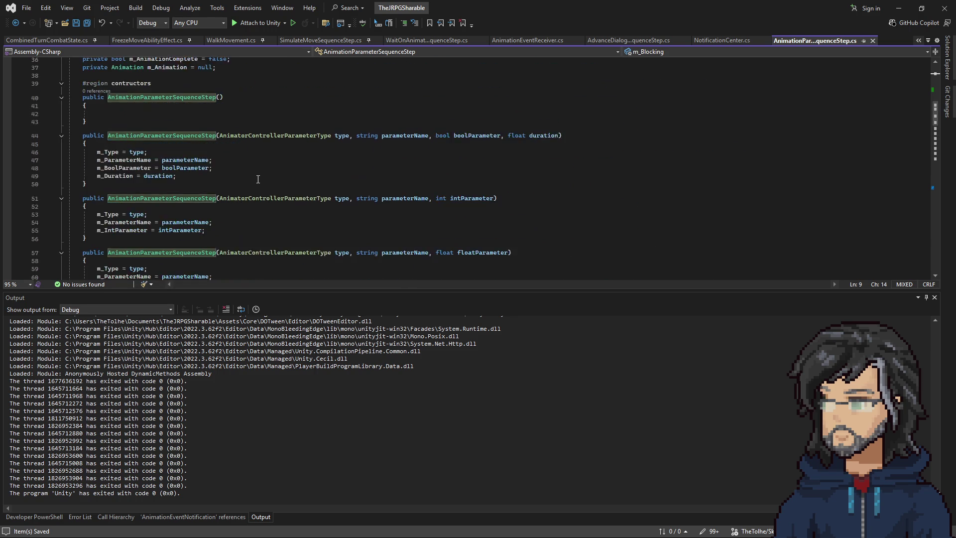
scroll(257, 181, "up", 7)
left_click_drag(209, 132, 212, 119)
key("ctrl+x")
Step: Remove '&& !m_DontRunWaitAtAll' from the Trigger condition and switch to Unity
scroll(258, 180, "down", 20)
scroll(258, 179, "down", 6)
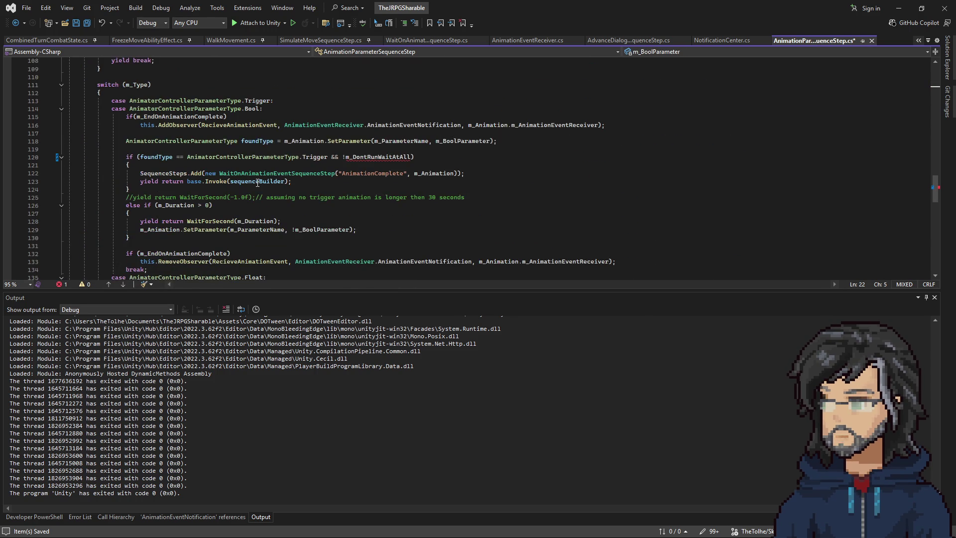
double_click(377, 157)
key("BackSpace")
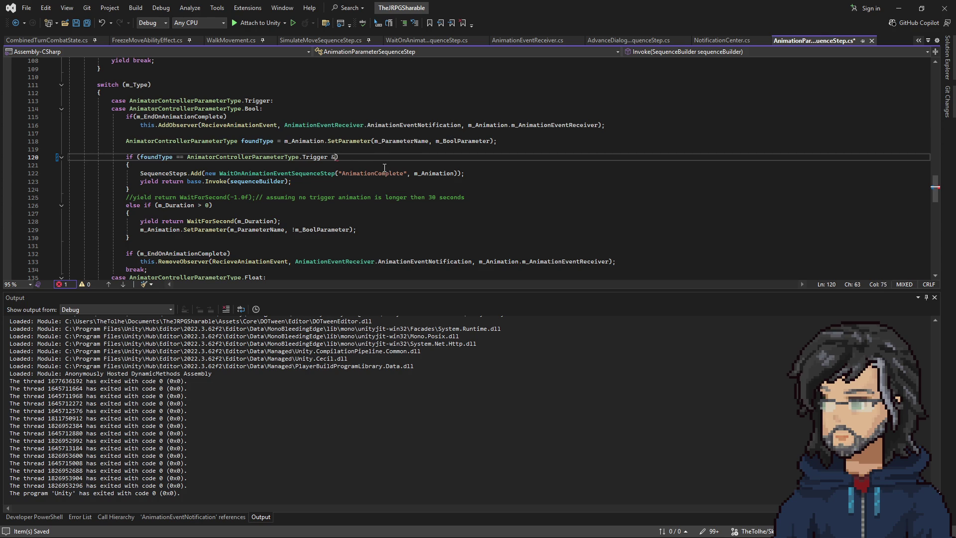
key("BackSpace")
left_click(418, 164)
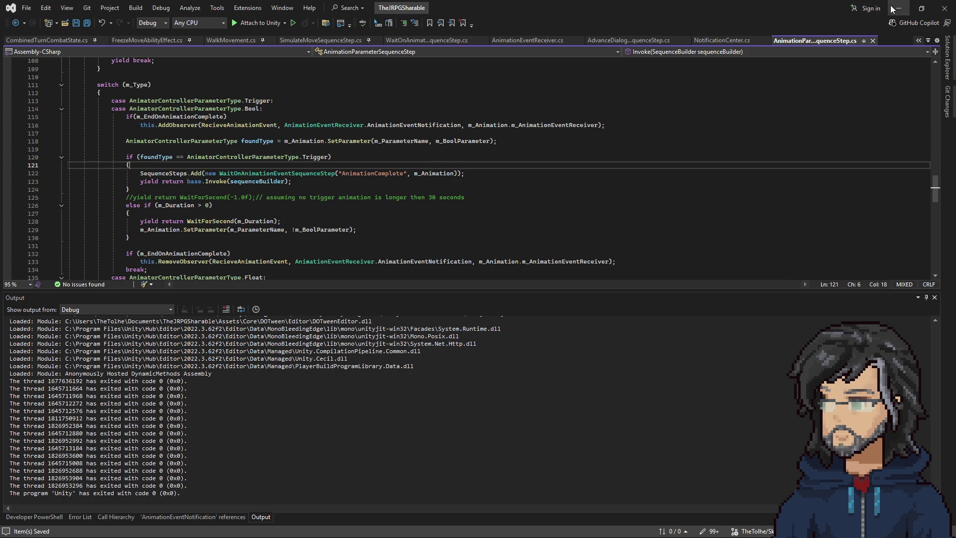
key("alt+Tab")
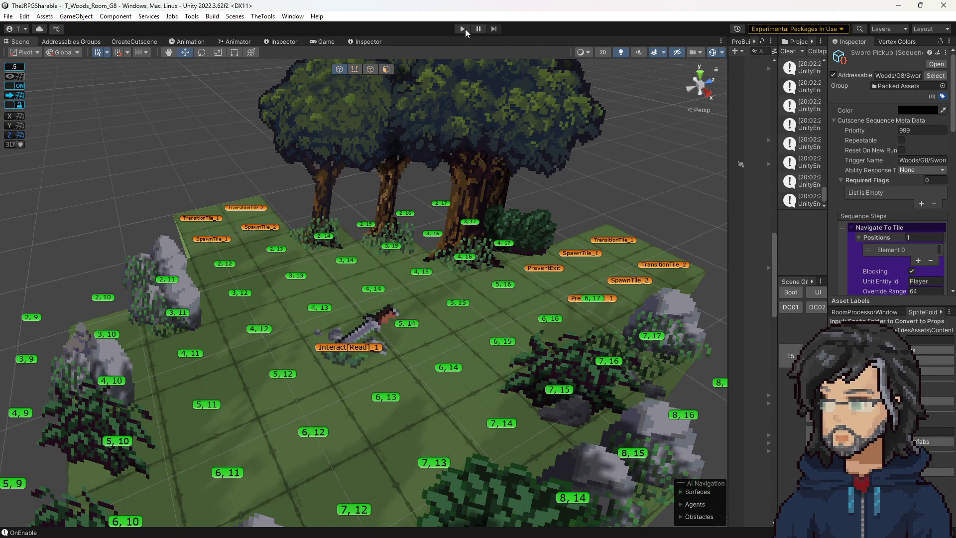
Step: Retest the sword pickup while viewing AdvanceDialogueSequenceStep, stop play mode, and switch to Balsamiq
left_click(462, 29)
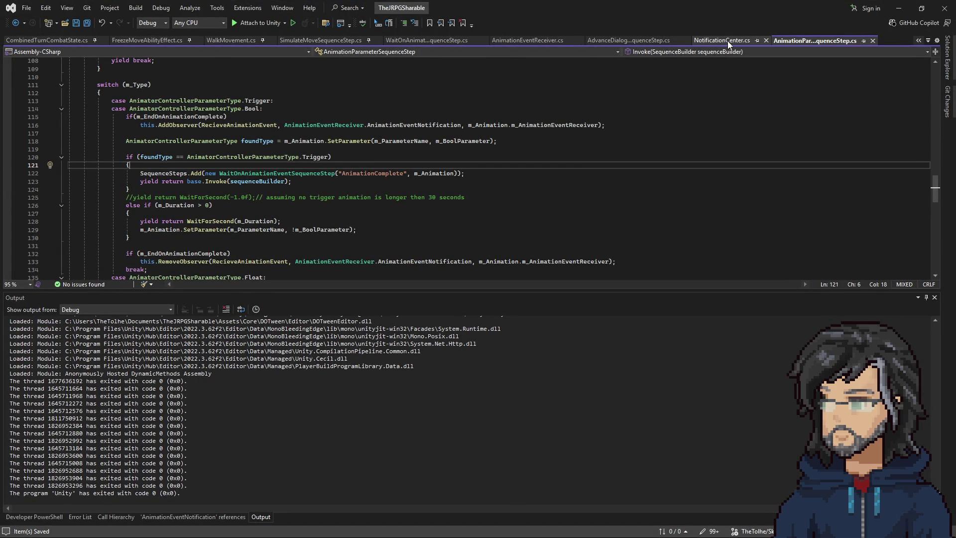
left_click(629, 42)
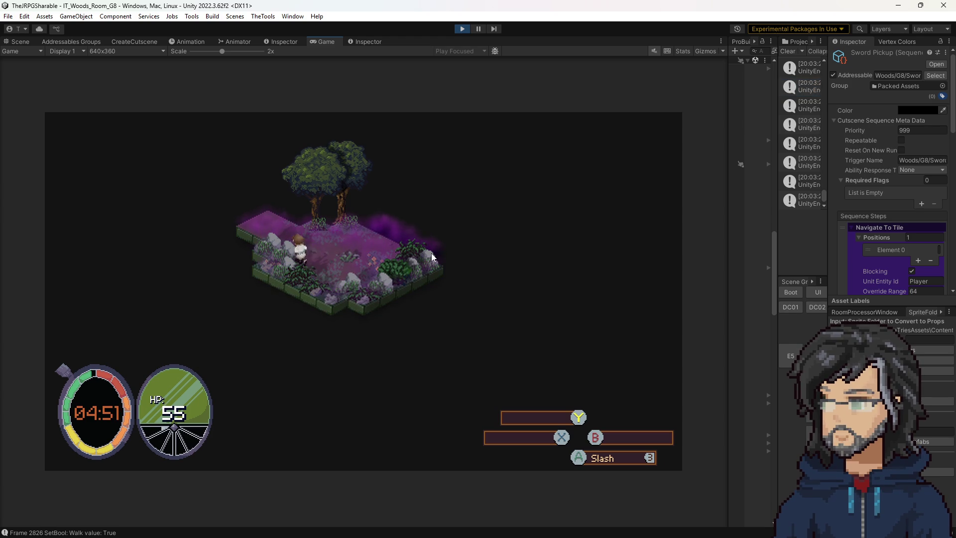
left_click(463, 29)
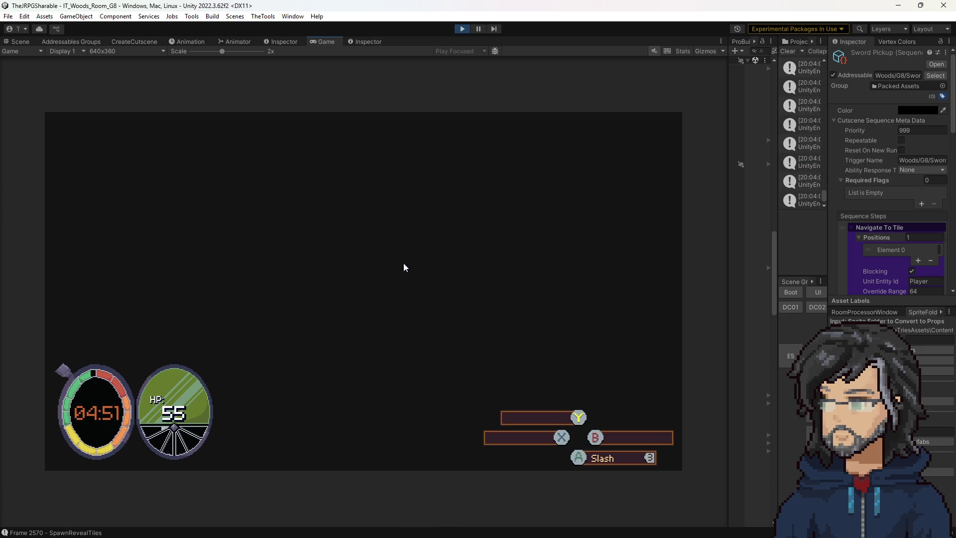
left_click(462, 30)
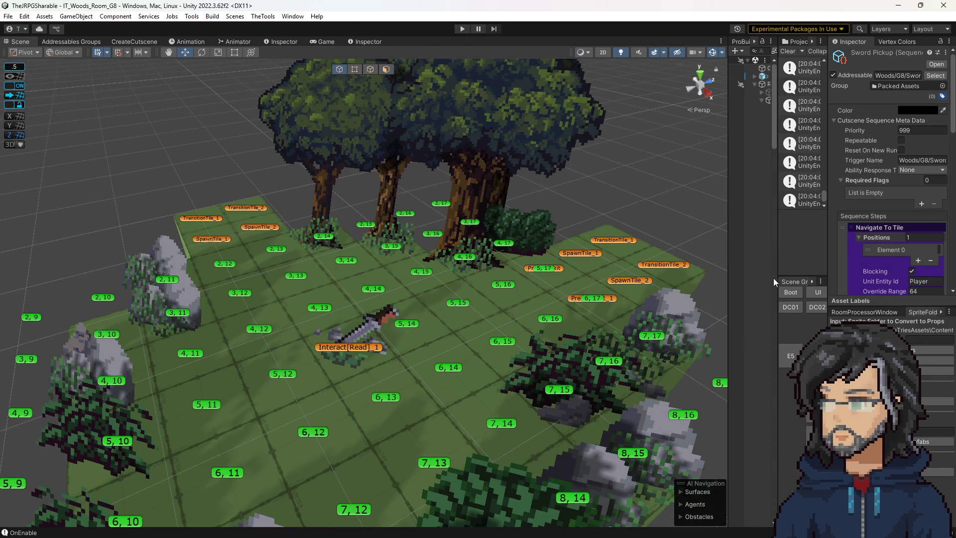
key("alt+Tab")
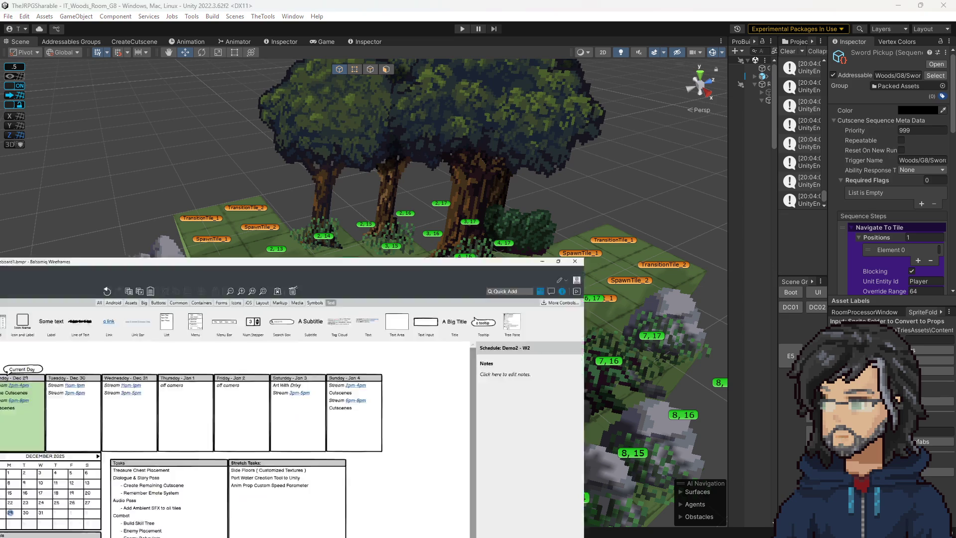
Step: Review the Tuesday Dec 30 list's Stream lines without changing them
left_click(241, 209)
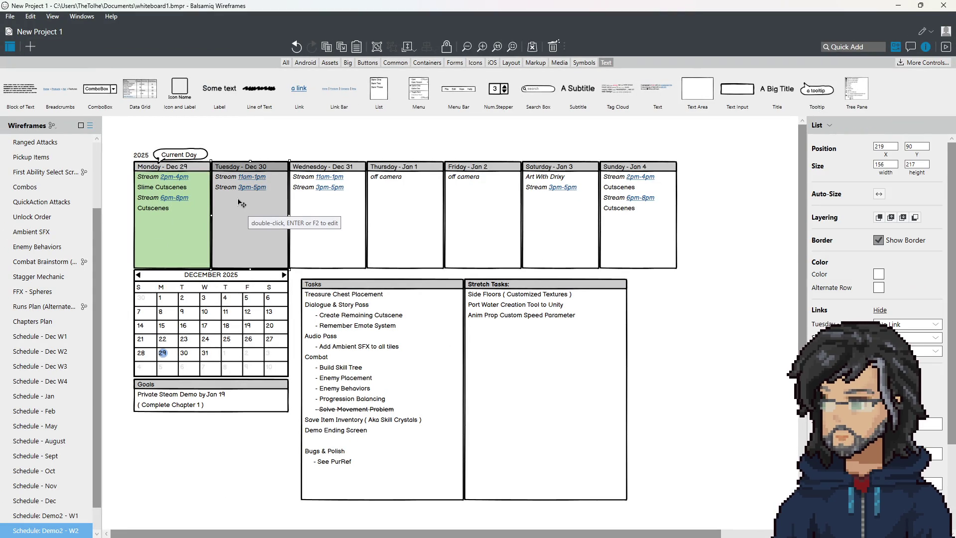
double_click(255, 201)
left_click_drag(253, 201, 193, 195)
left_click(309, 154)
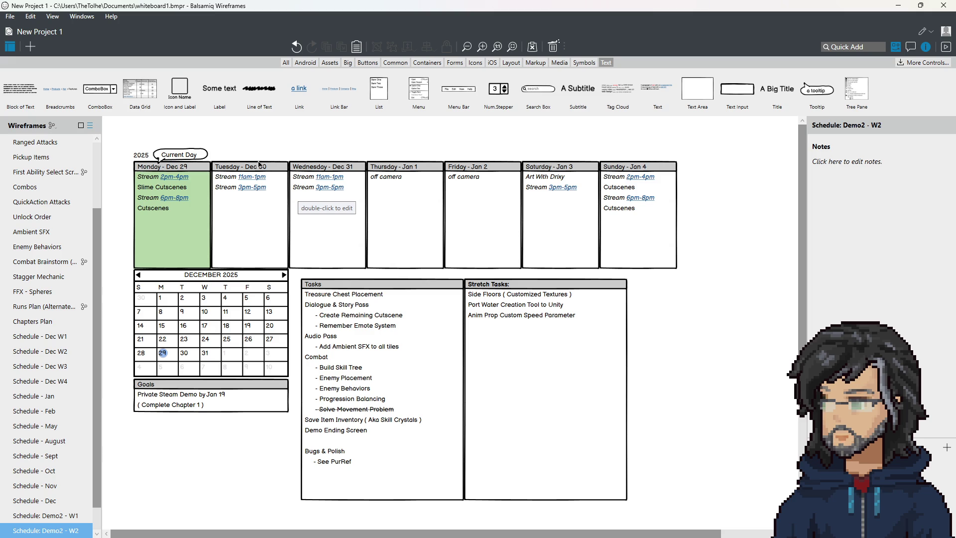
Step: Compare the Saturday and Sunday lists in Demo2 - W1, return to W2, then minimize Balsamiq
key("Up")
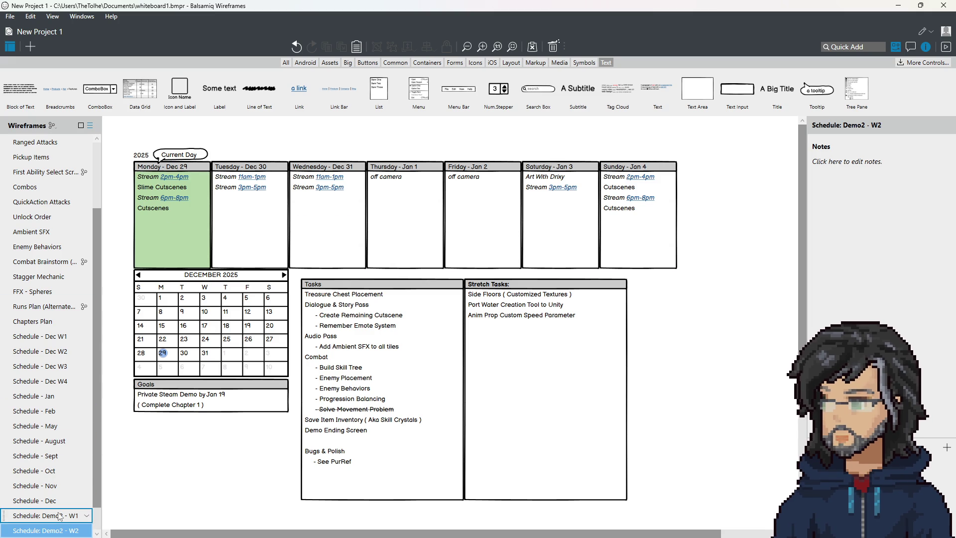
left_click(577, 202)
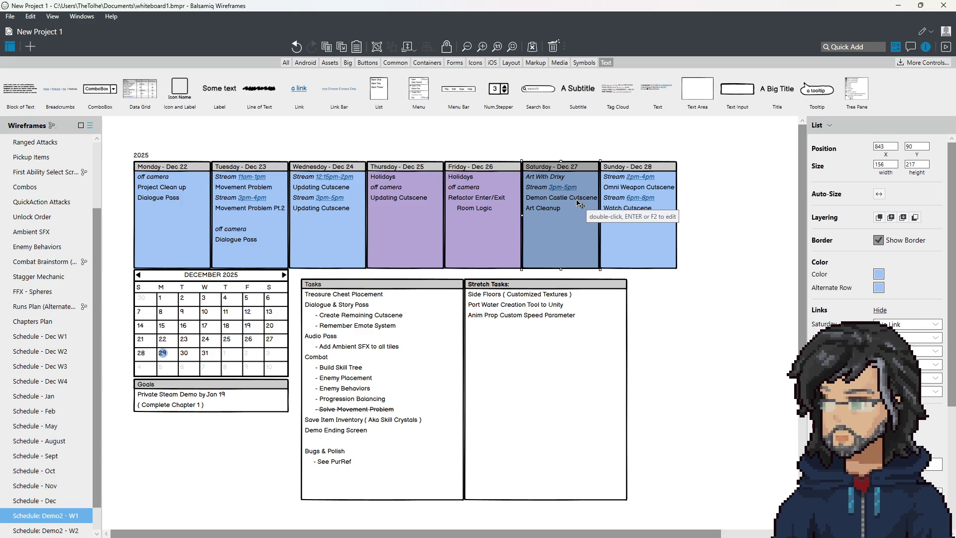
left_click(619, 238)
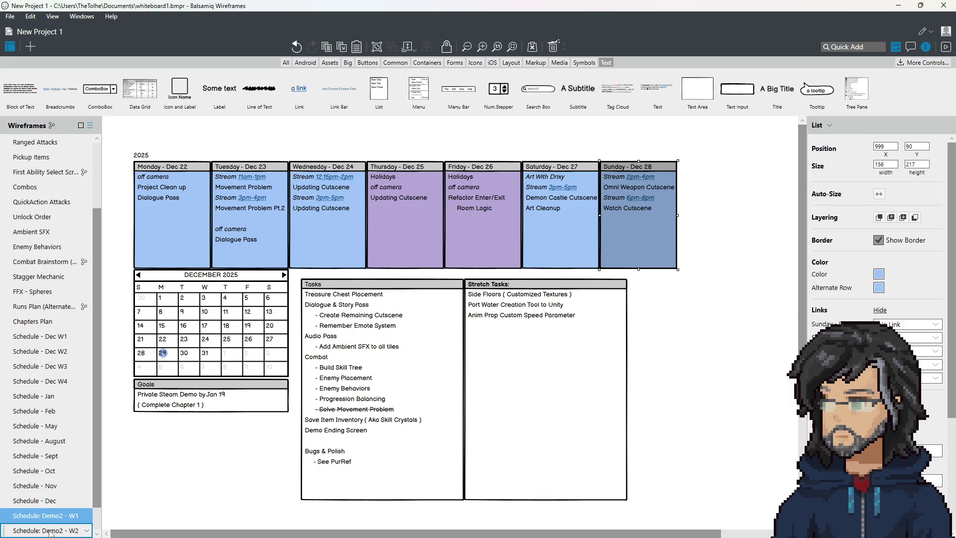
left_click(51, 532)
left_click(898, 6)
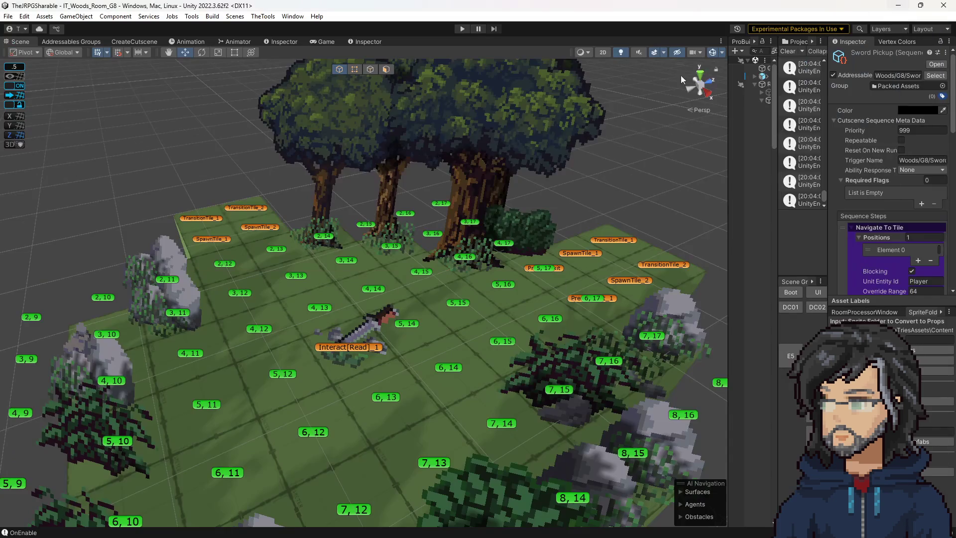
Step: Start play mode in Unity to play through the woods area
left_click(462, 28)
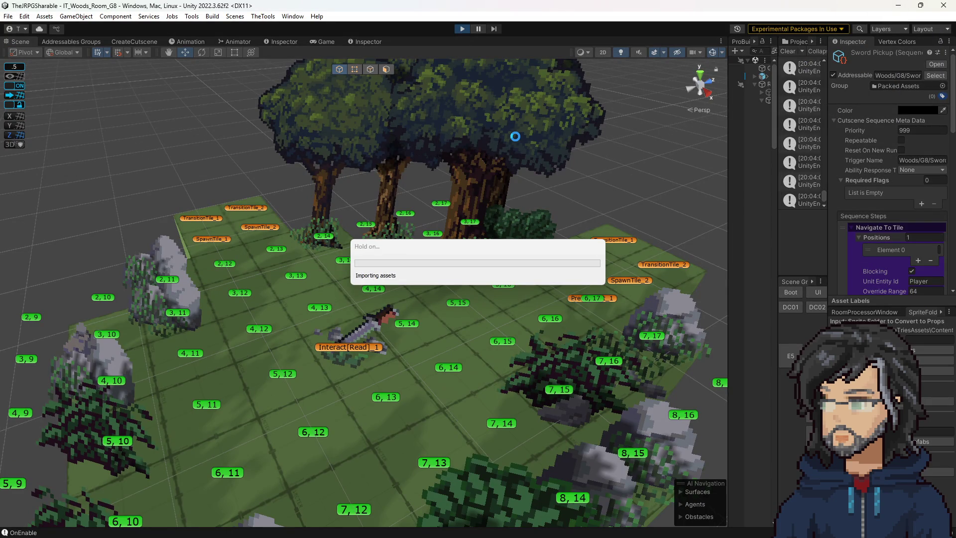